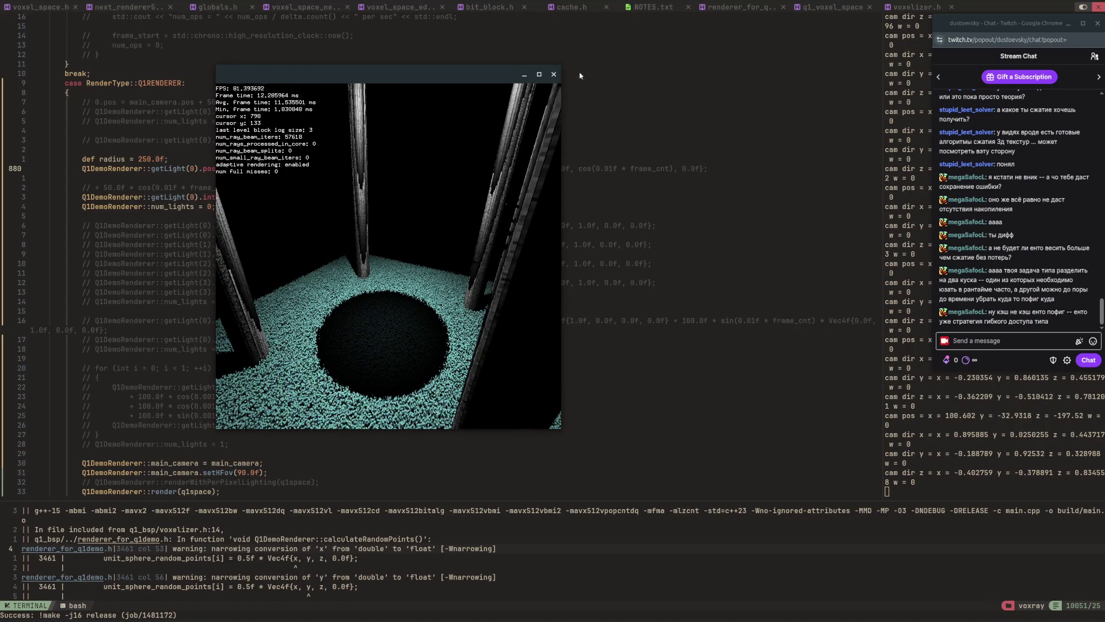
# Take camera control in the render window and fly away until the floor's dark shadow disc appears among sparse points.
pyautogui.click(552, 114)
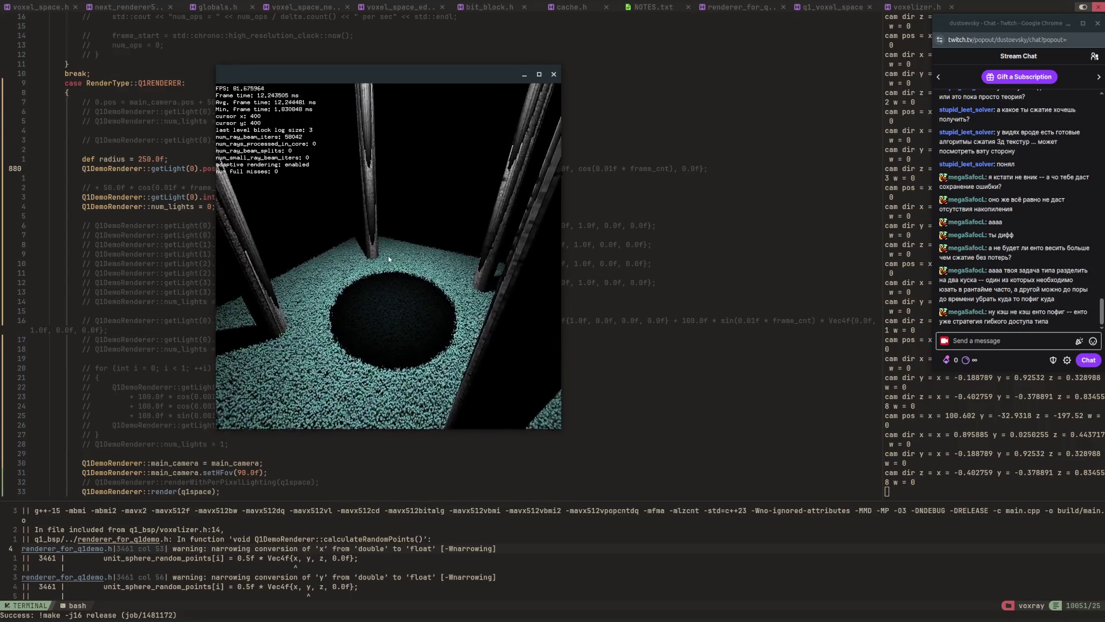
pyautogui.press('w')
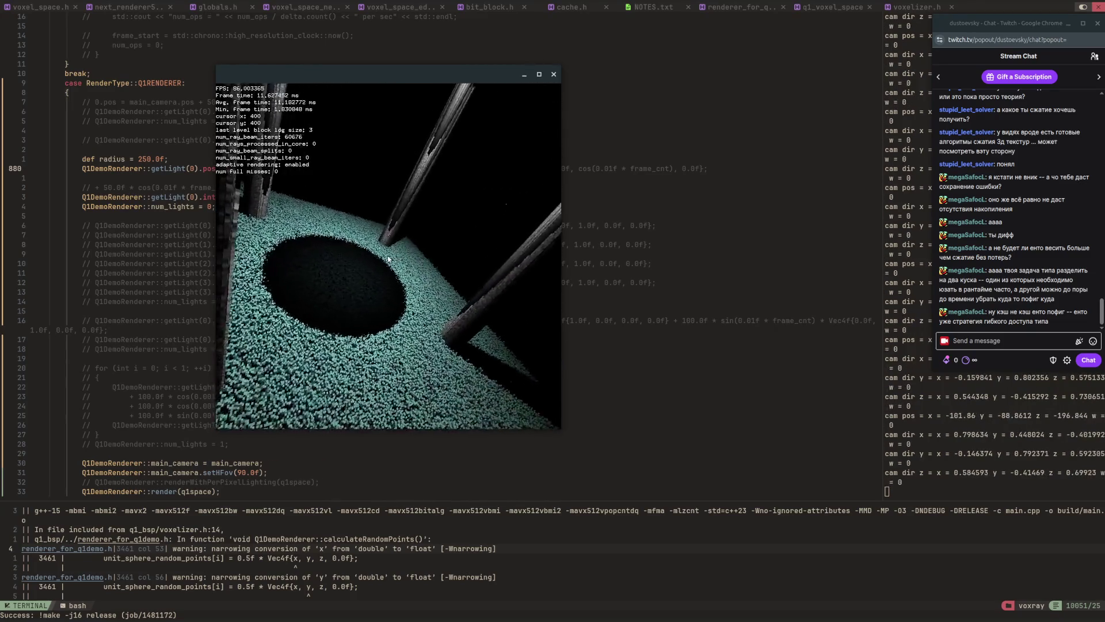
pyautogui.press('w')
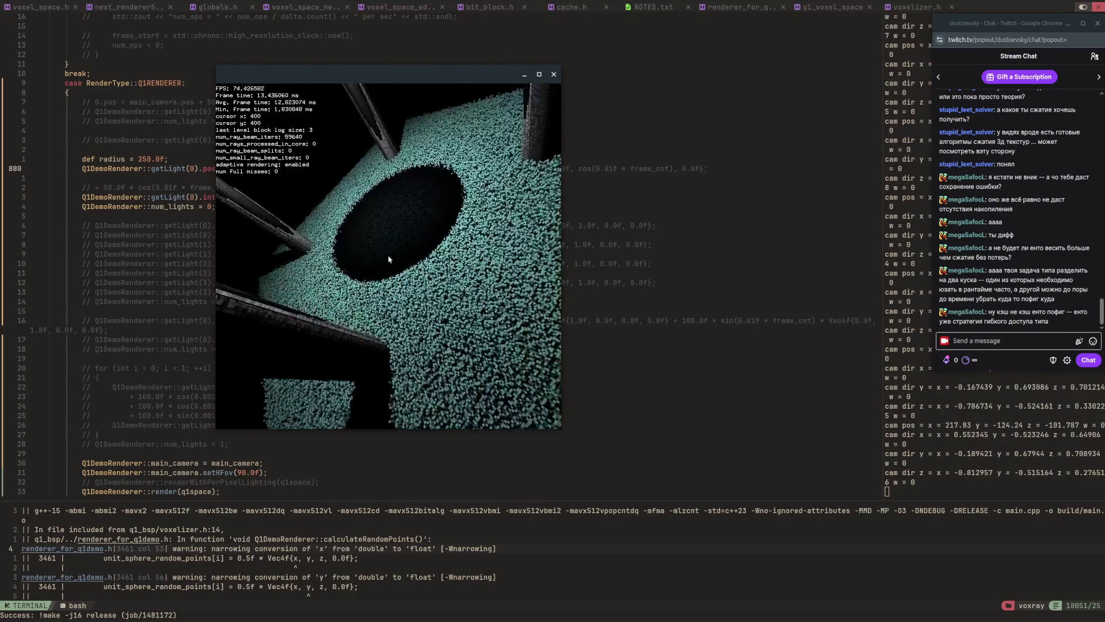
pyautogui.press('w')
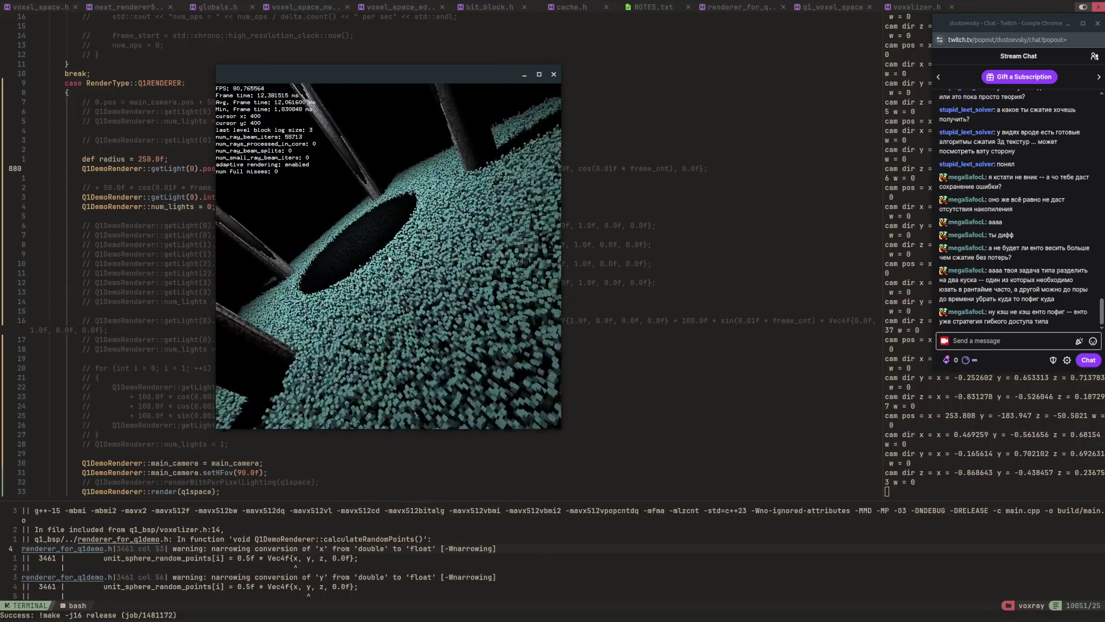
pyautogui.press('w')
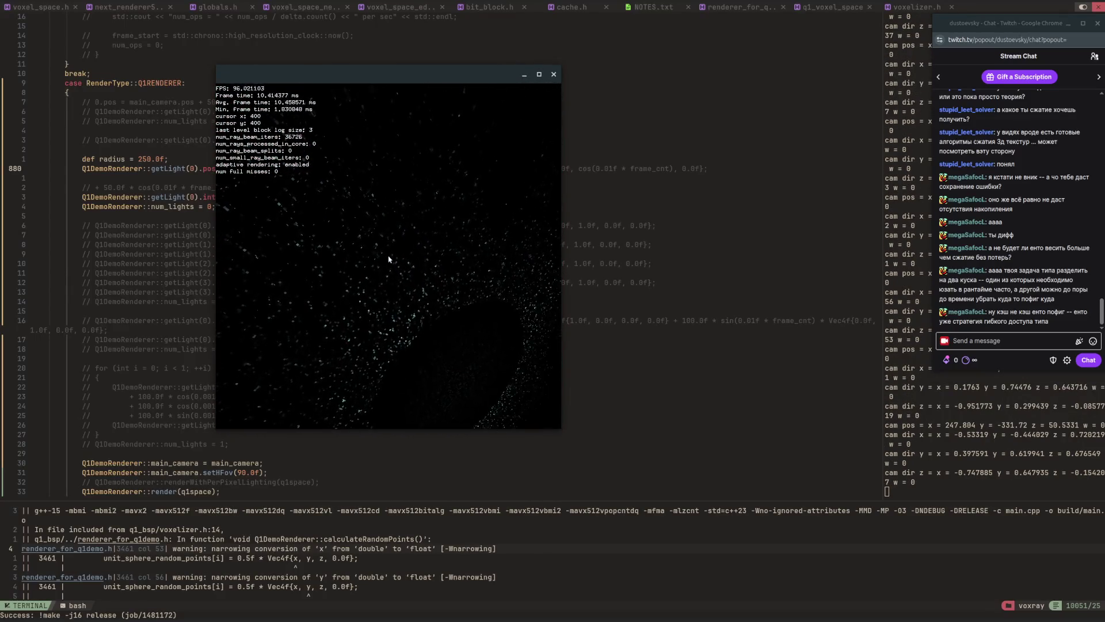
pyautogui.press('w')
pyautogui.press('w')
pyautogui.press('w')
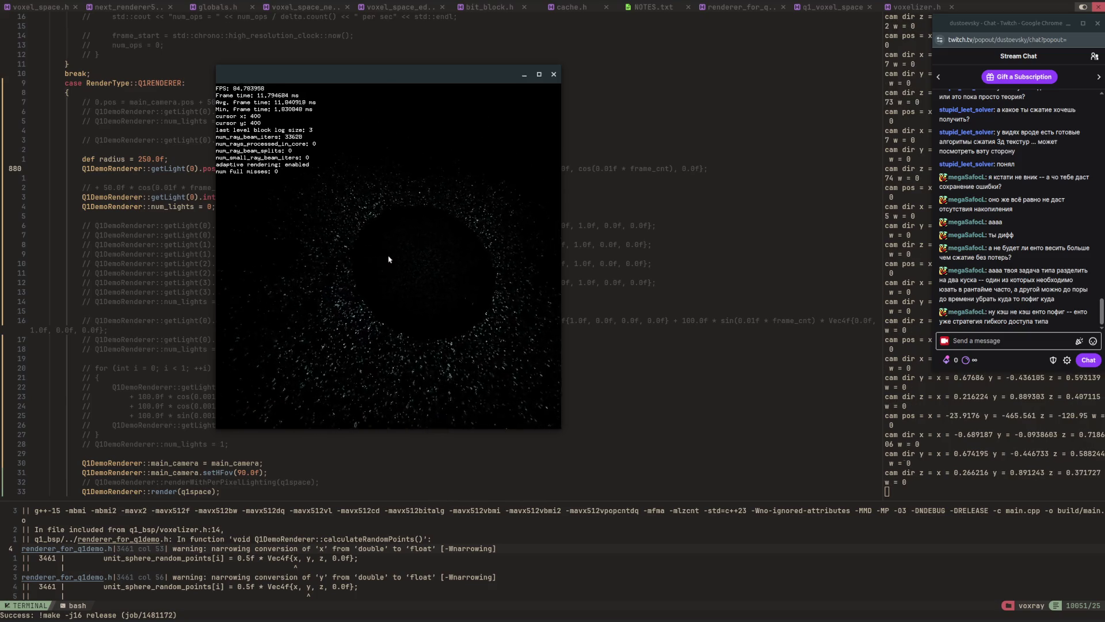
pyautogui.press('w')
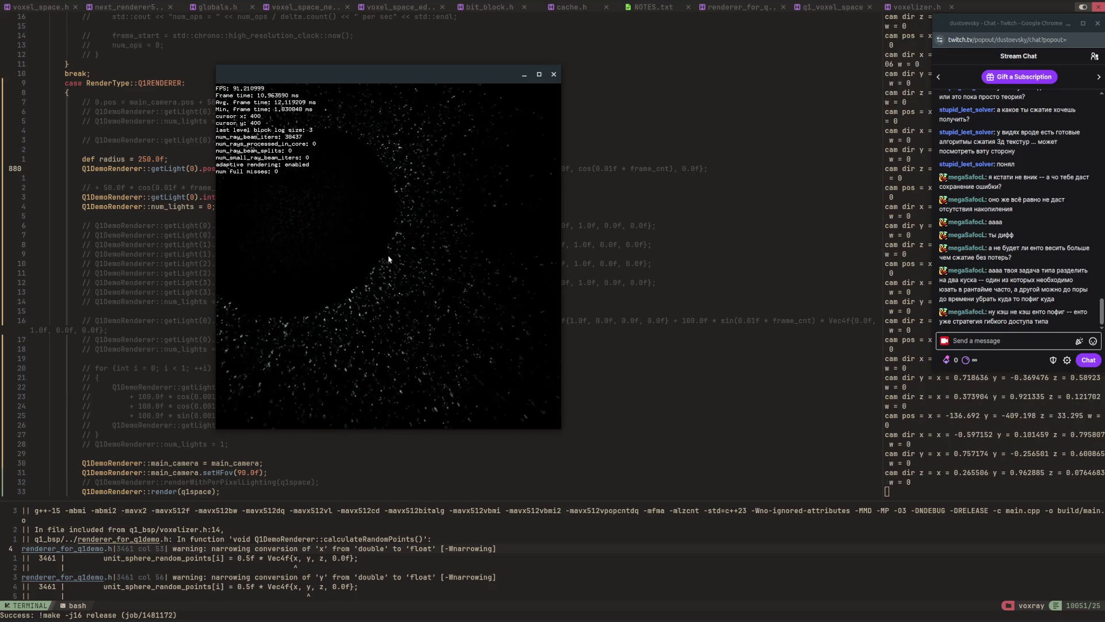
# Fly the camera forward and turn it through the scattered voxel blocks.
pyautogui.press('w')
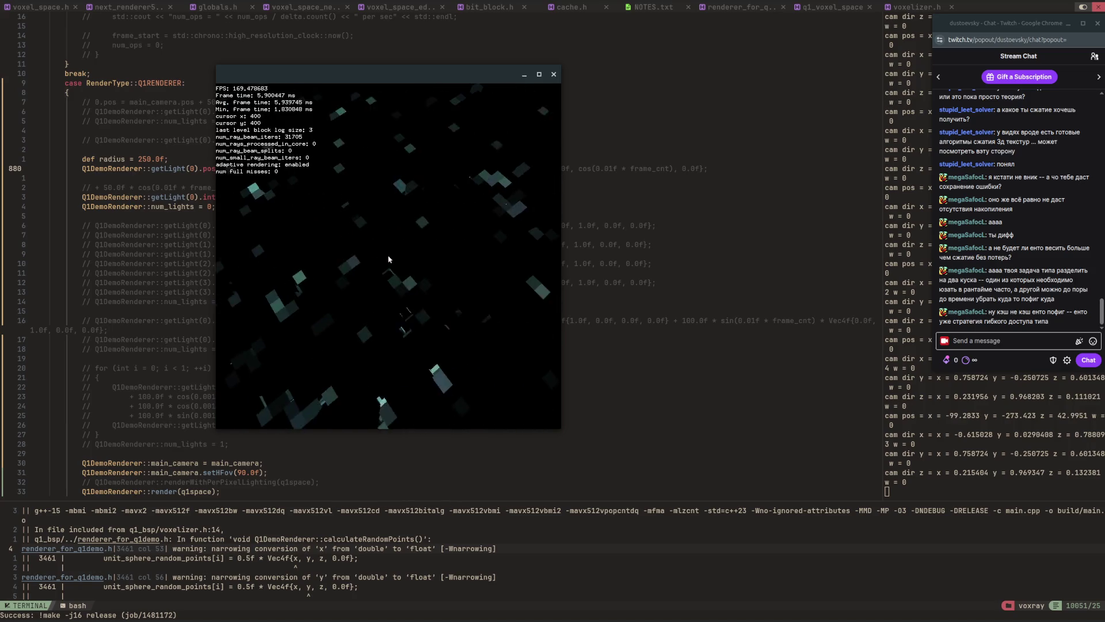
pyautogui.press('w')
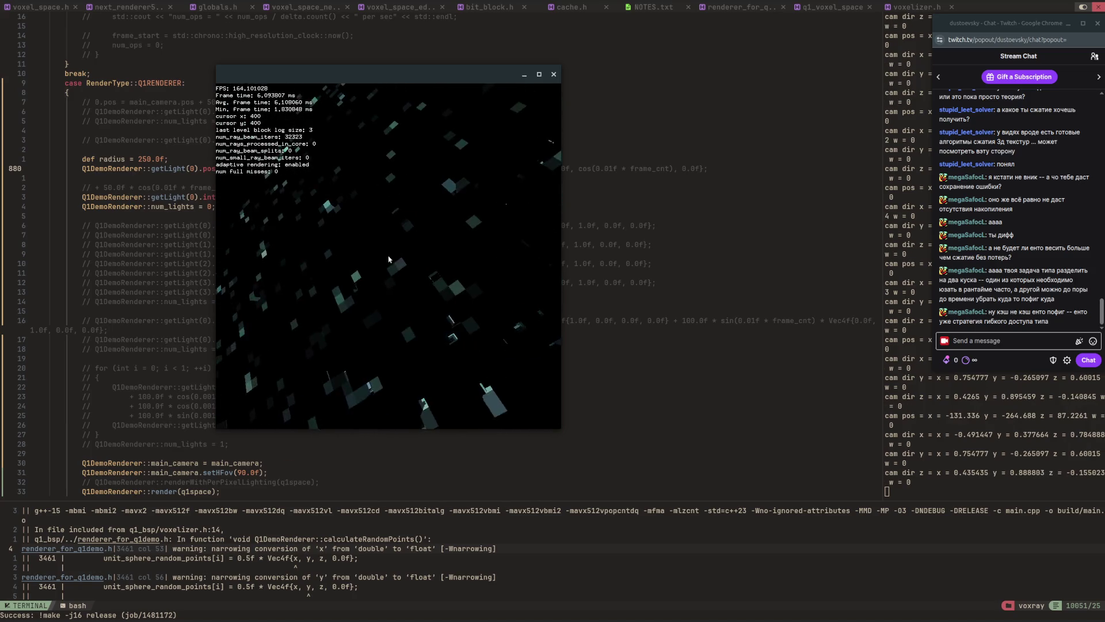
pyautogui.press('w')
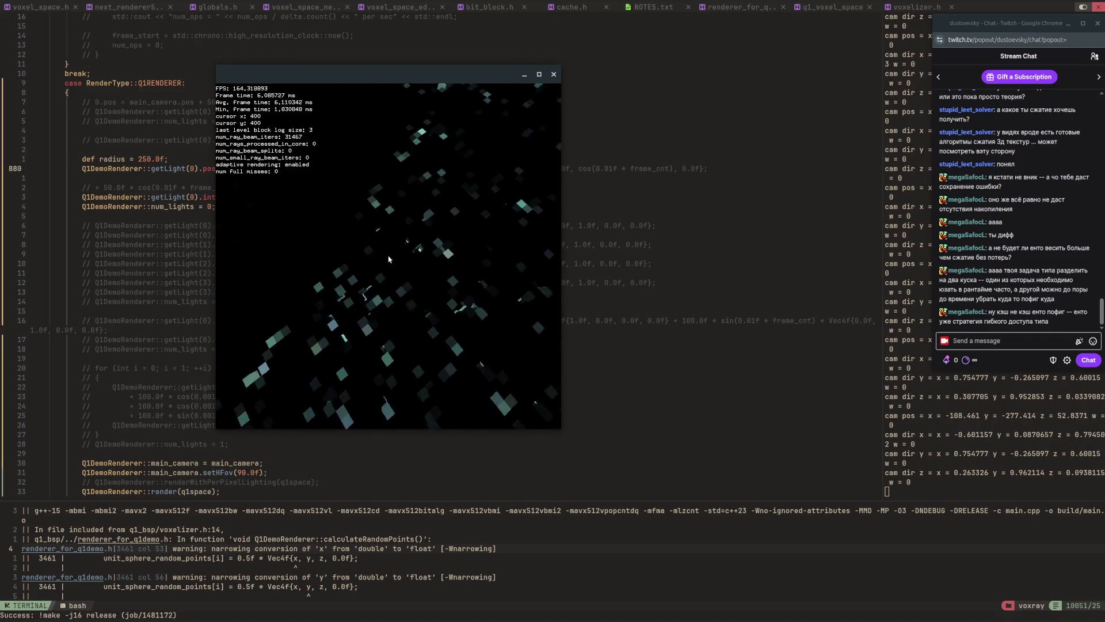
pyautogui.press('w')
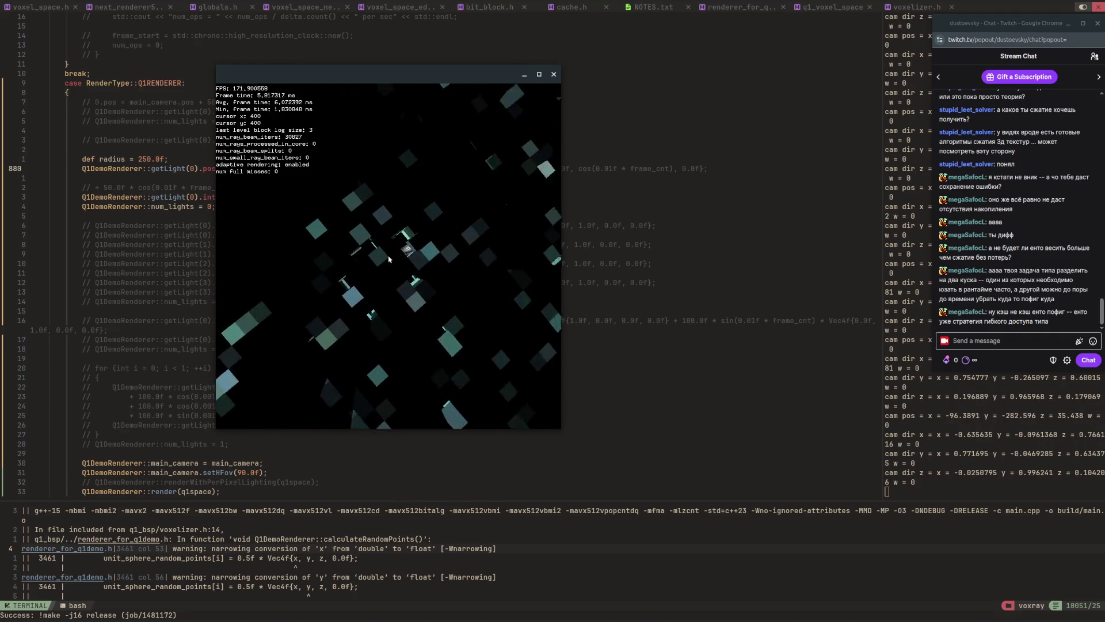
pyautogui.press('w')
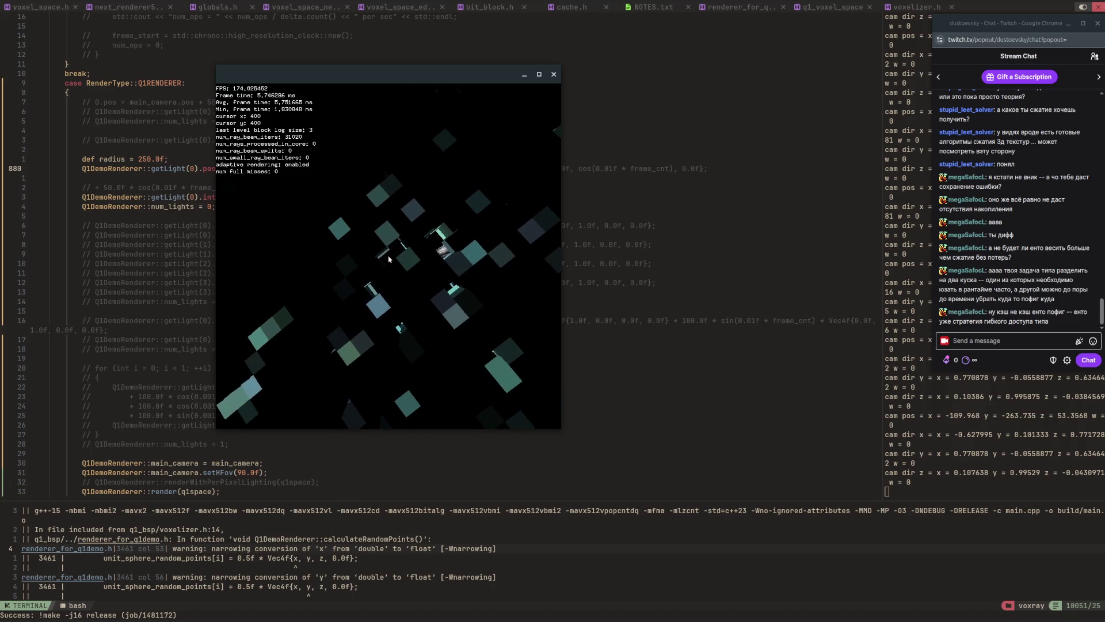
pyautogui.press('w')
pyautogui.press('w')
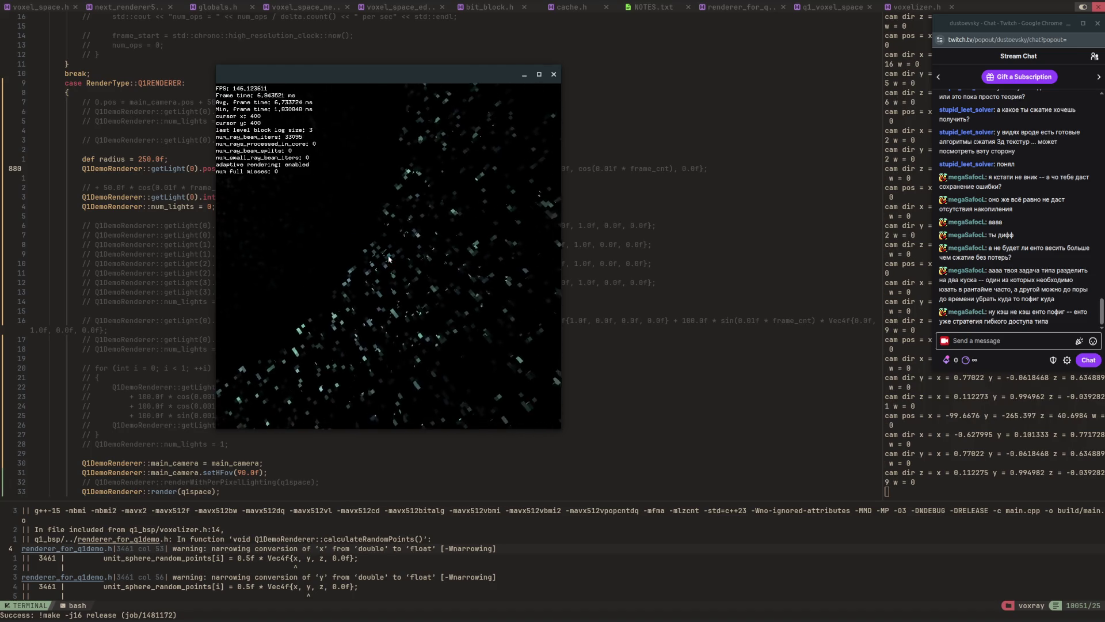
pyautogui.press('w')
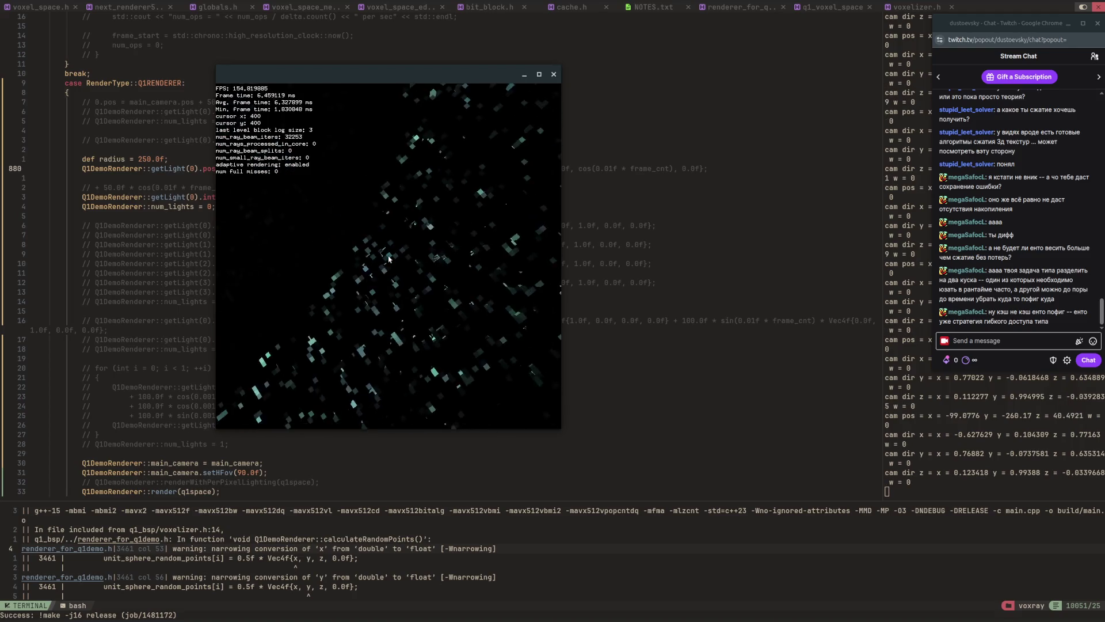
pyautogui.press('Left')
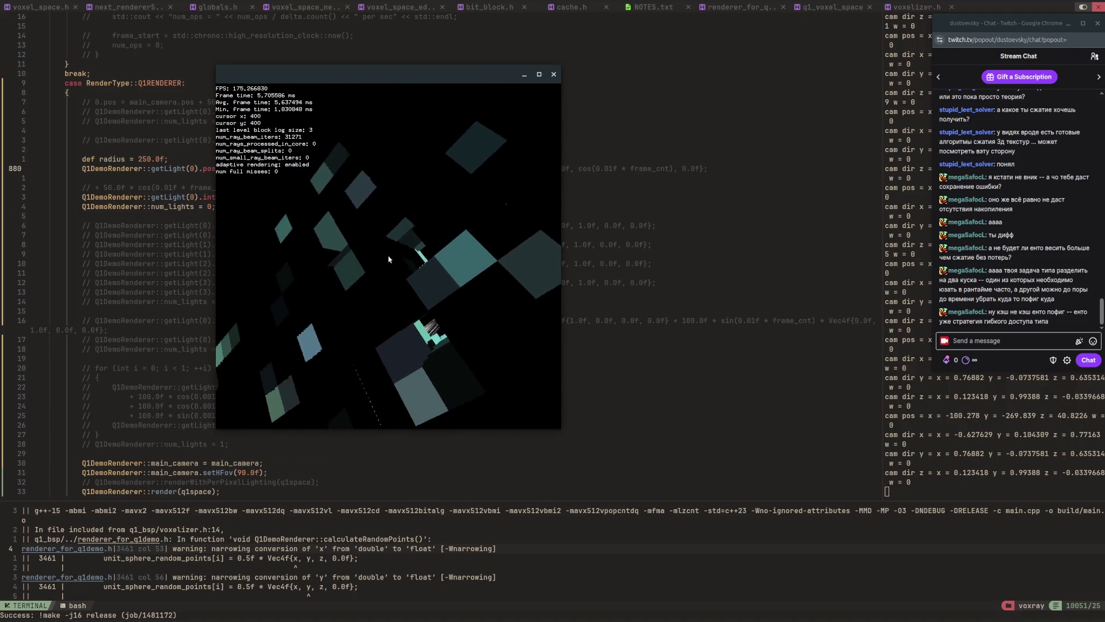
pyautogui.press('w')
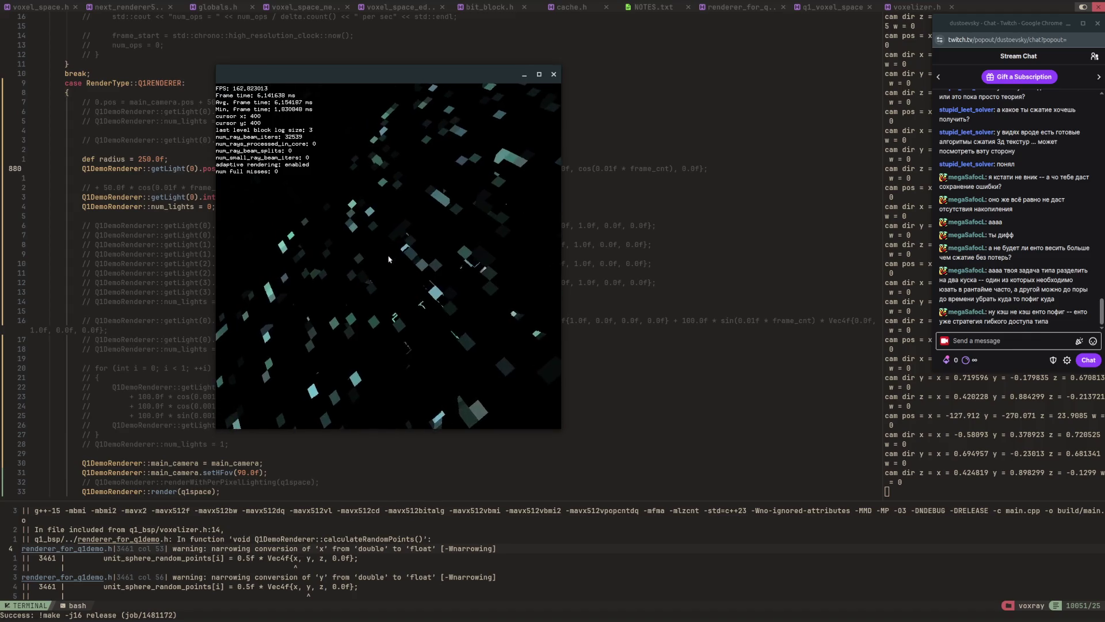
pyautogui.press('w')
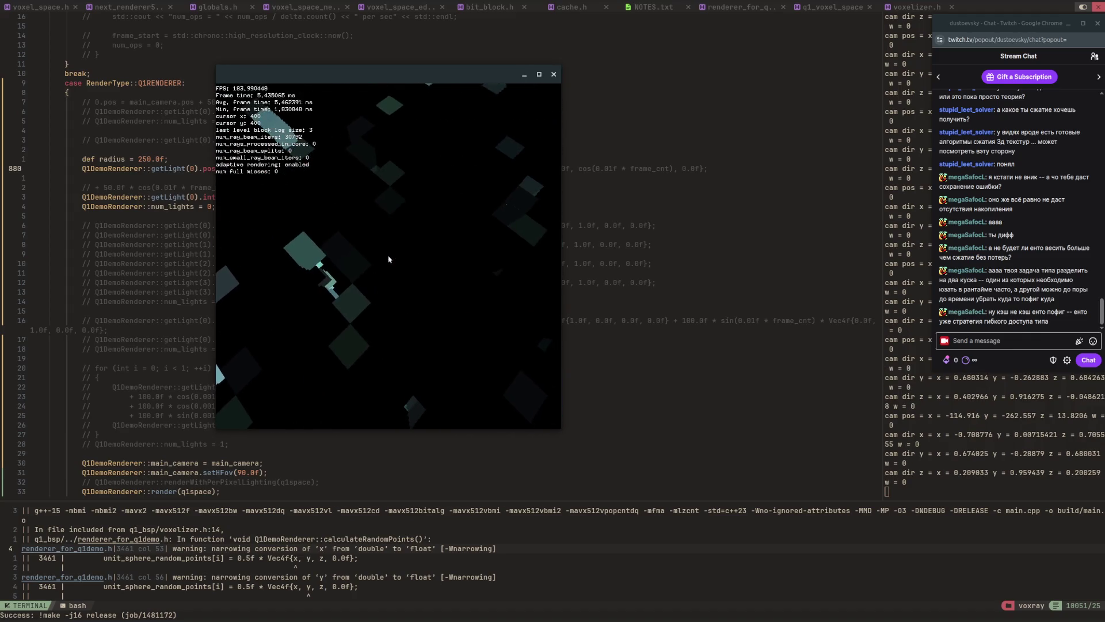
# Pull back, rise and turn around the point sphere until bright pillar streaks appear.
pyautogui.press('s')
pyautogui.press('w')
pyautogui.press('w')
pyautogui.press('s')
pyautogui.press('Left')
pyautogui.press('space')
pyautogui.press('Left')
pyautogui.press('Left')
pyautogui.press('Left')
# Orbit around the point sphere, back off, then tilt down to see three pillars obliquely.
pyautogui.press('Left')
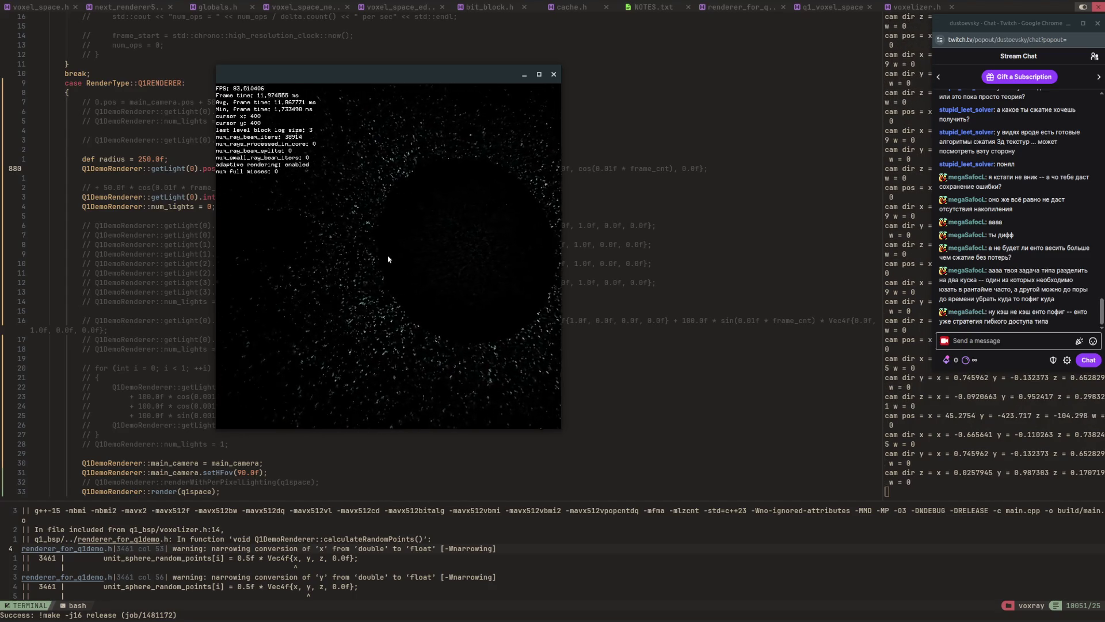
pyautogui.press('Left')
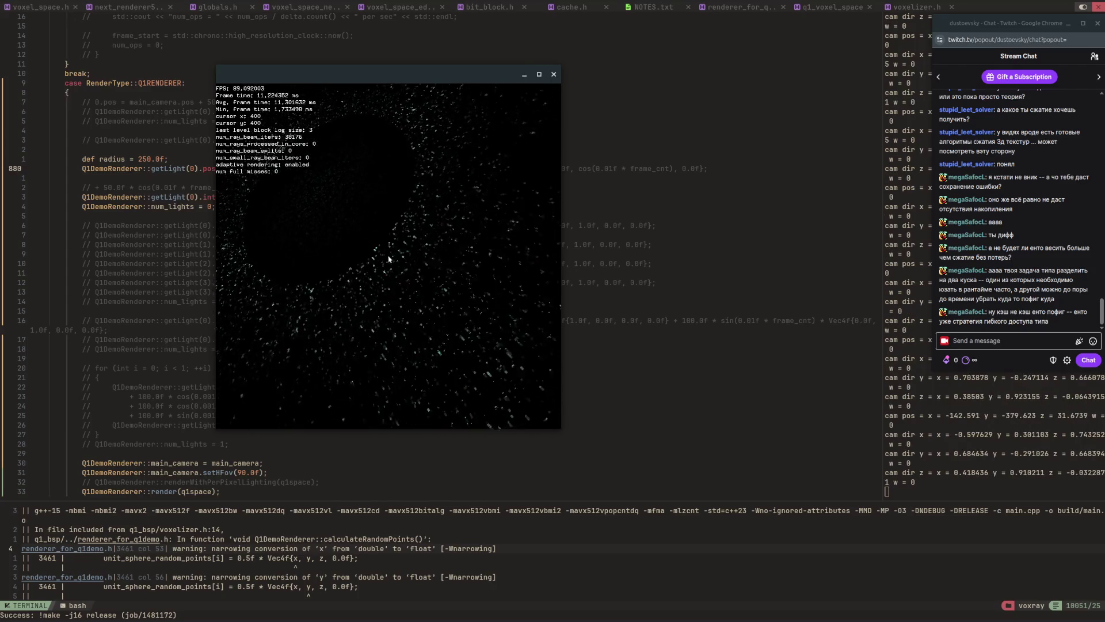
pyautogui.press('Left')
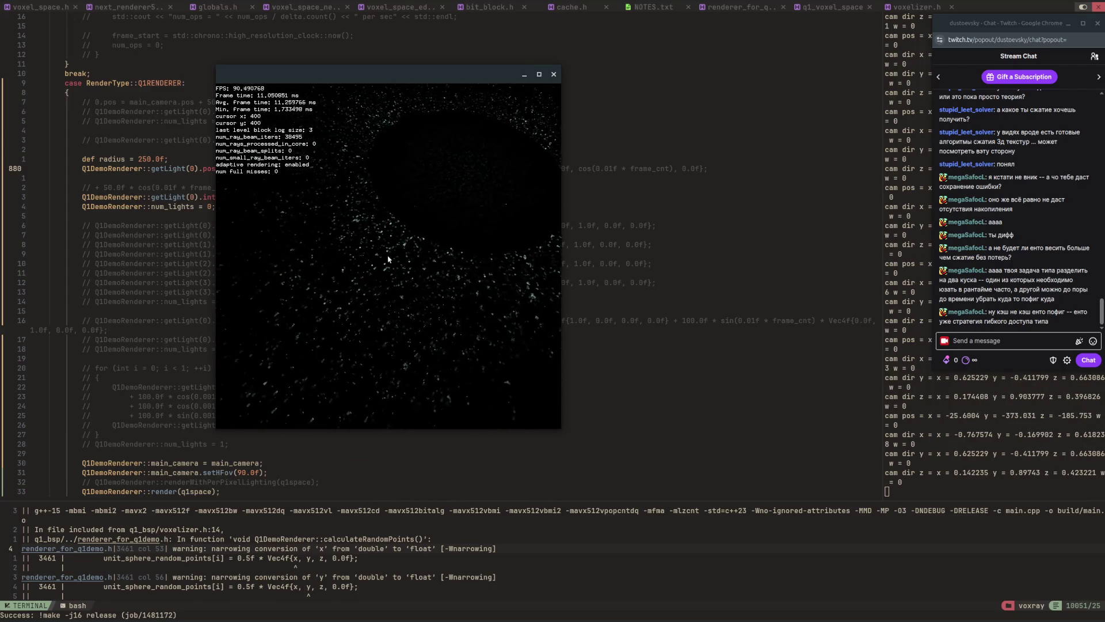
pyautogui.press('Left')
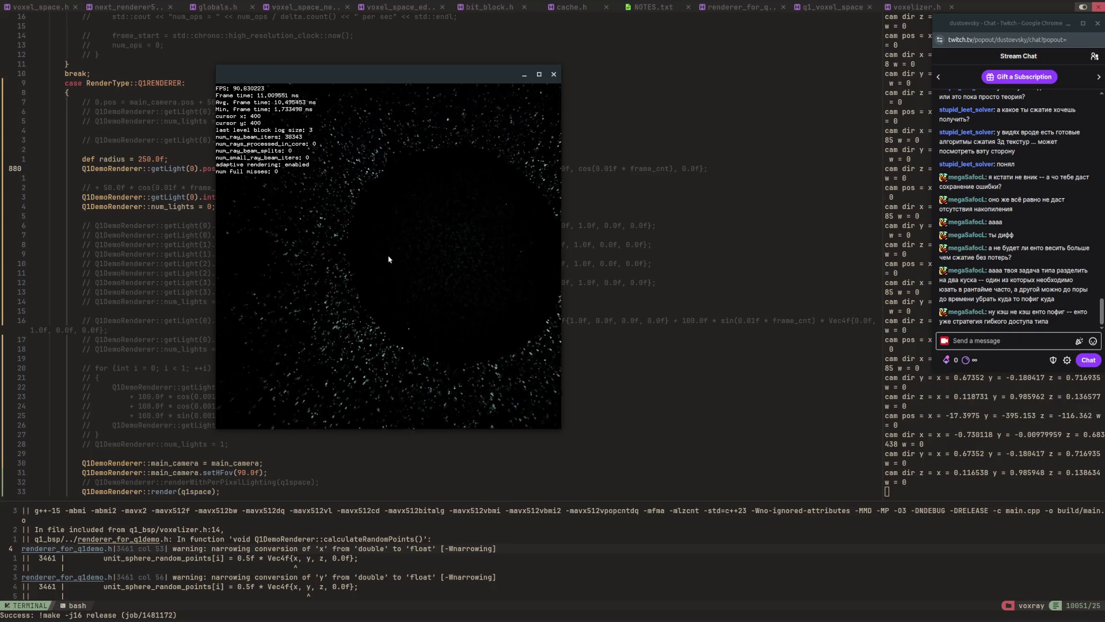
pyautogui.press('Left')
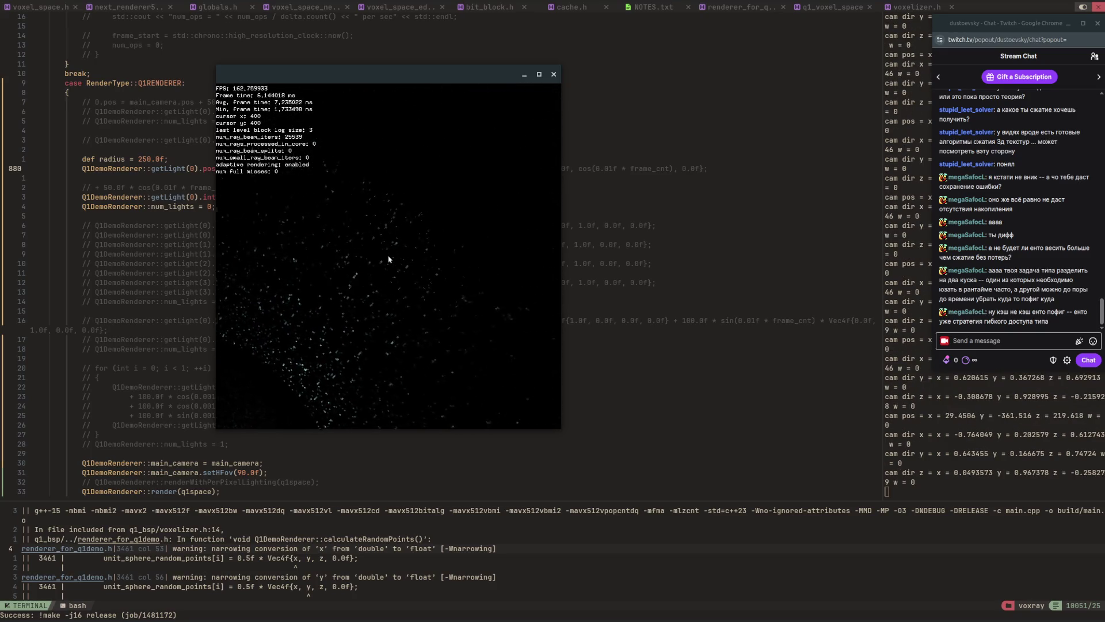
pyautogui.press('Down')
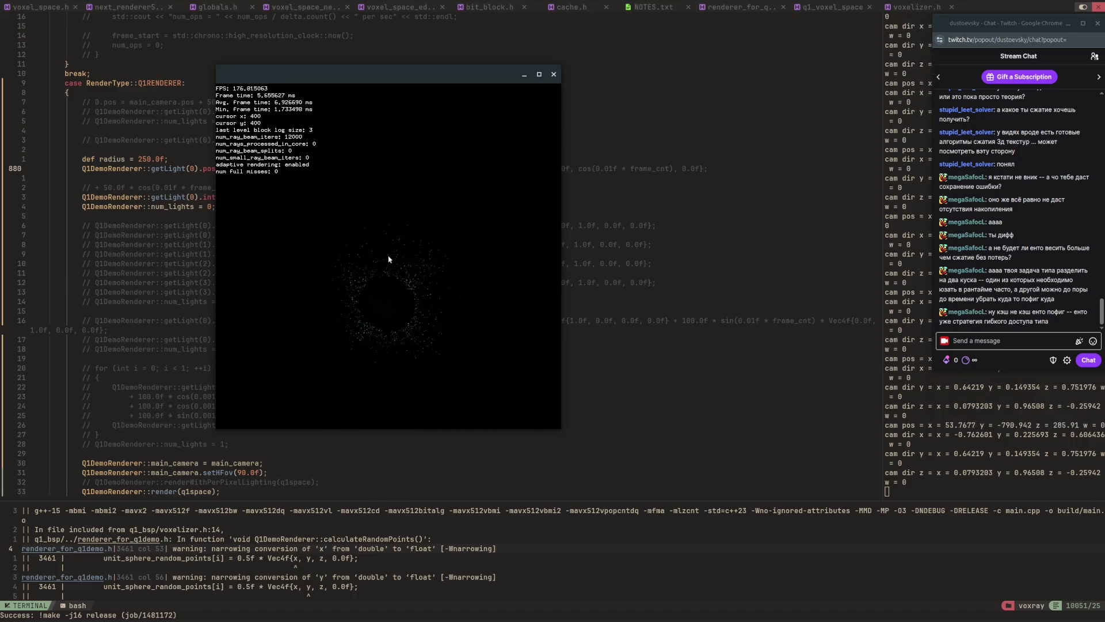
pyautogui.press('Down')
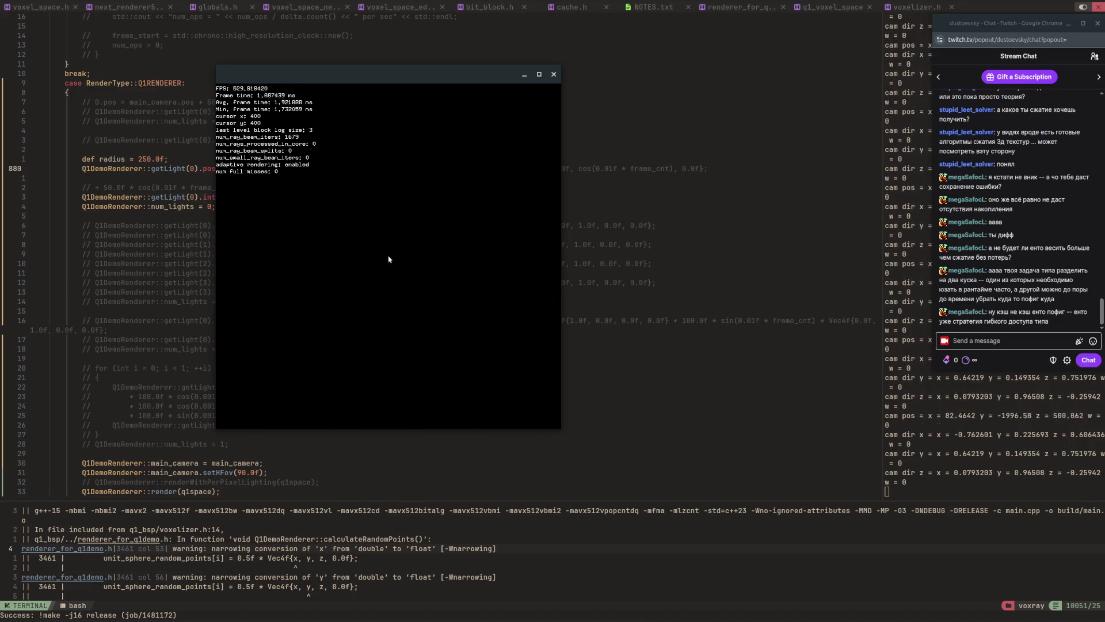
pyautogui.press('Down')
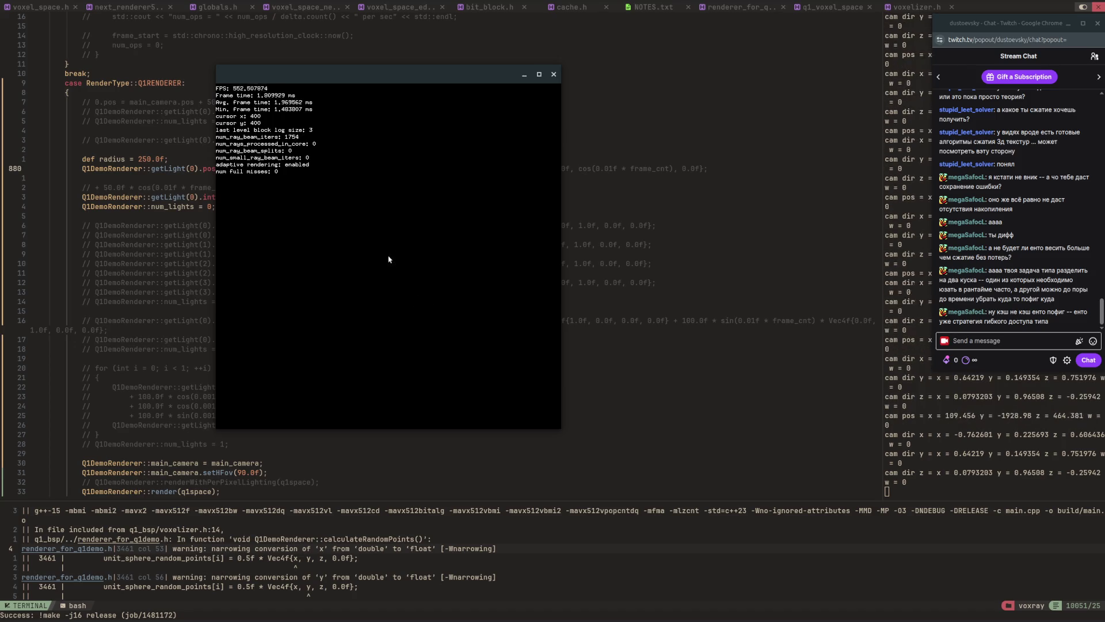
pyautogui.press('Up')
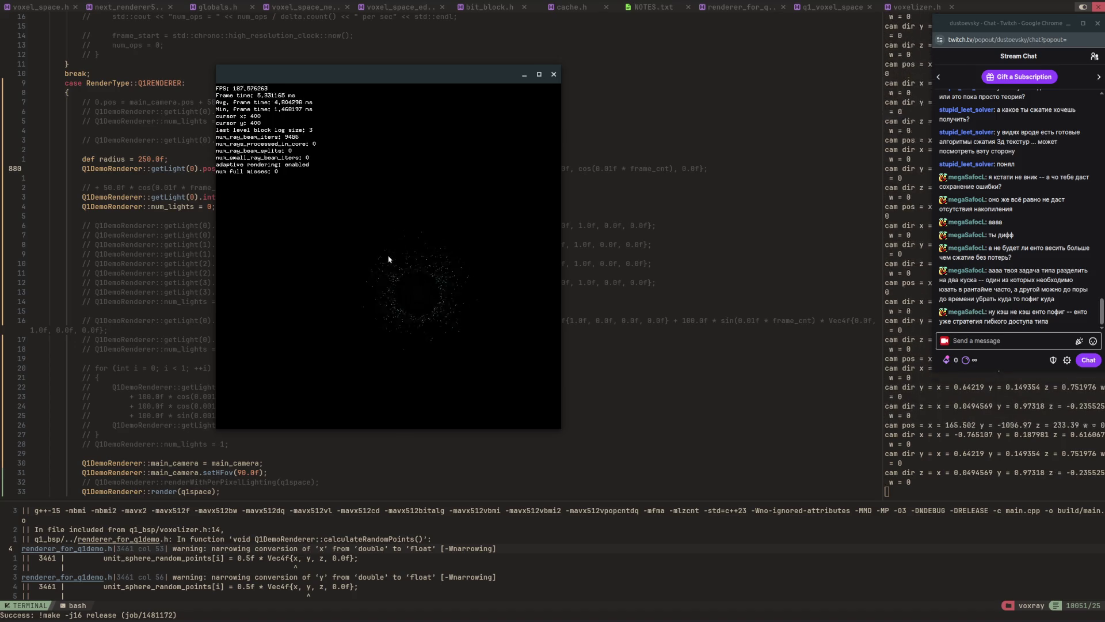
pyautogui.press('Up')
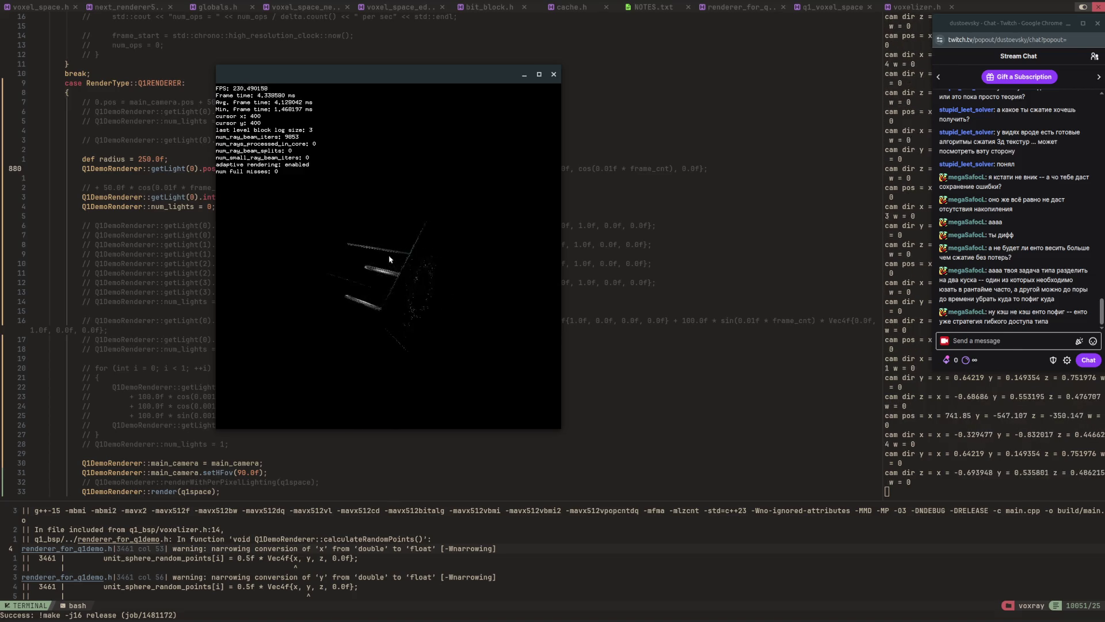
pyautogui.press('Left')
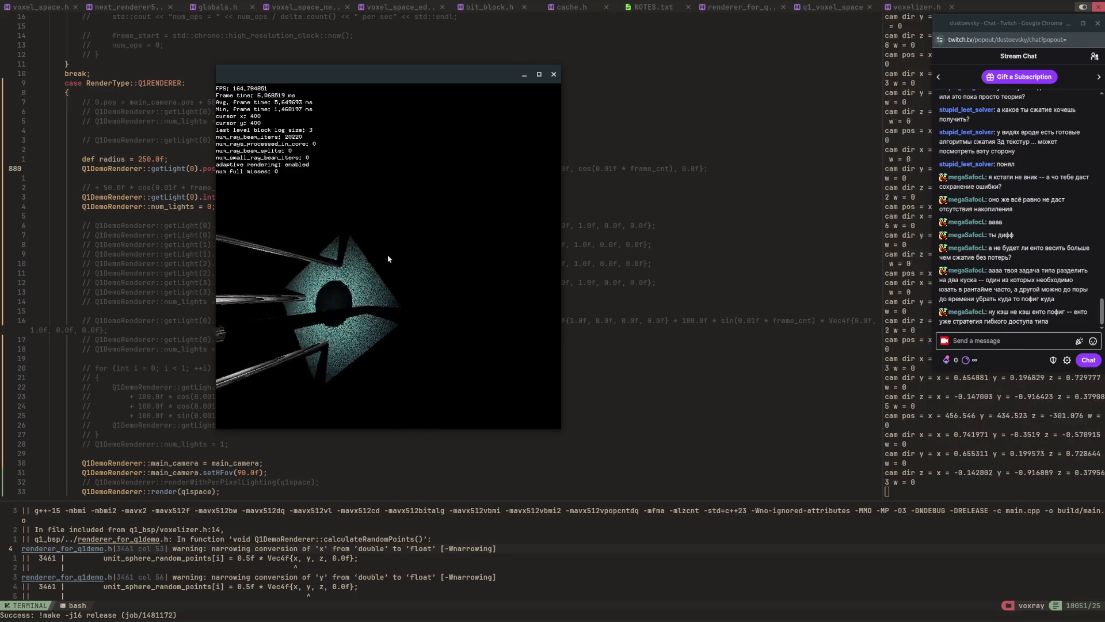
pyautogui.press('Down')
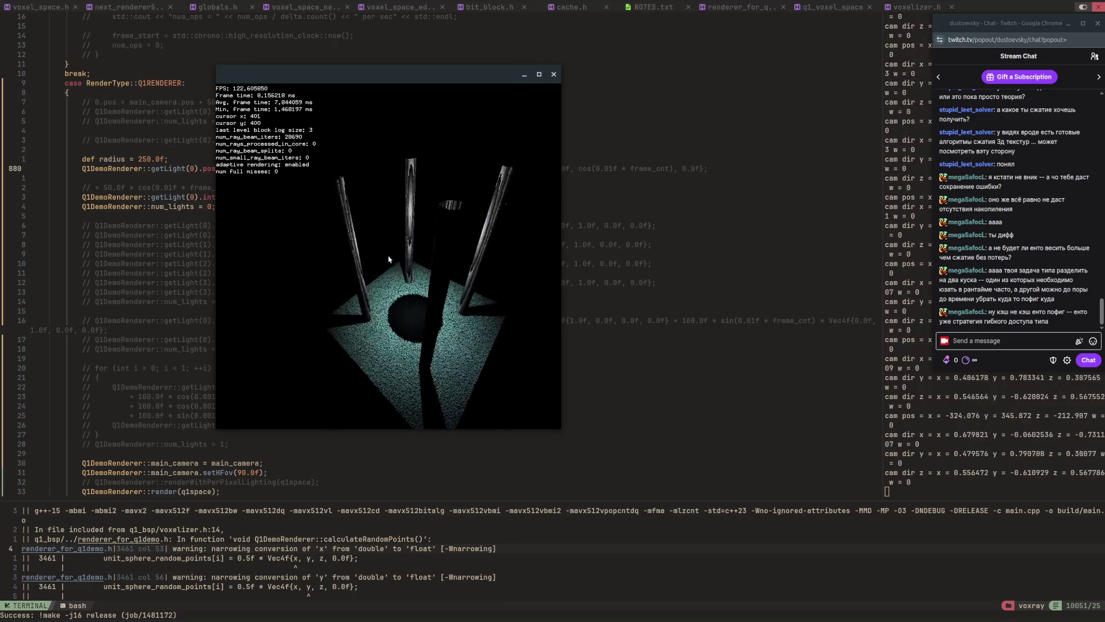
# Zoom far out and back in with the wheel, ending close above the floor between pillars.
pyautogui.scroll(-5, 388, 259)
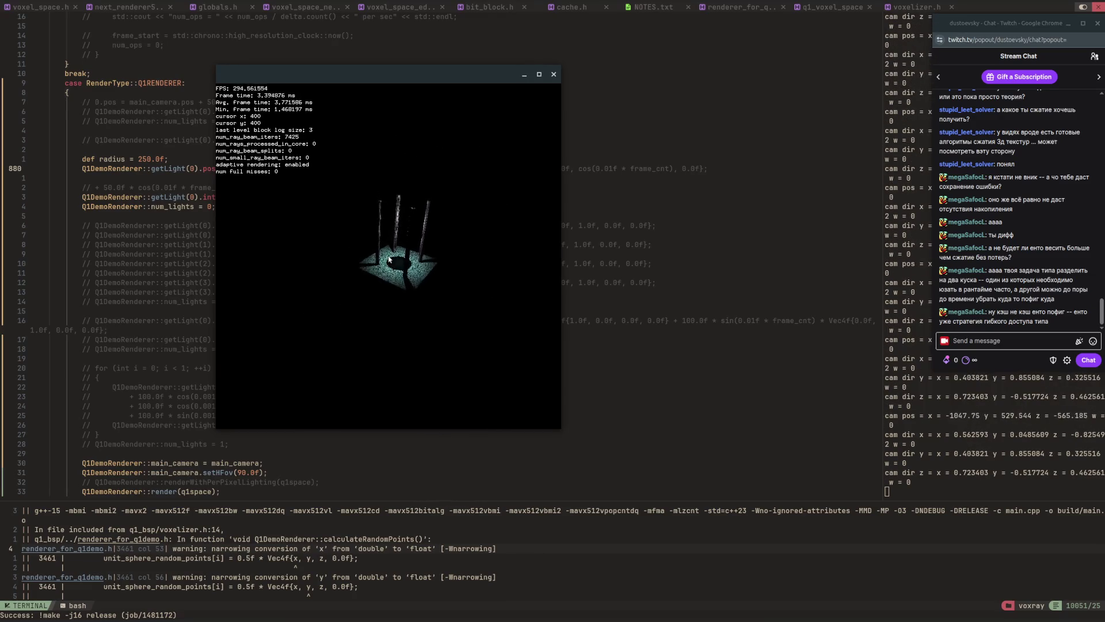
pyautogui.scroll(-2, 389, 258)
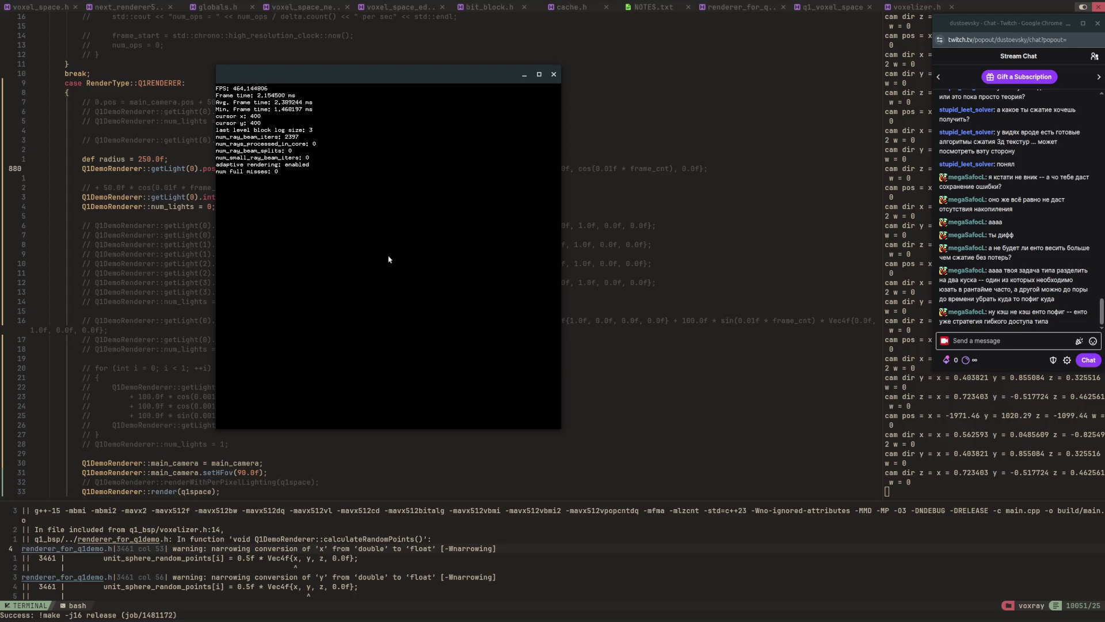
pyautogui.scroll(-3, 389, 258)
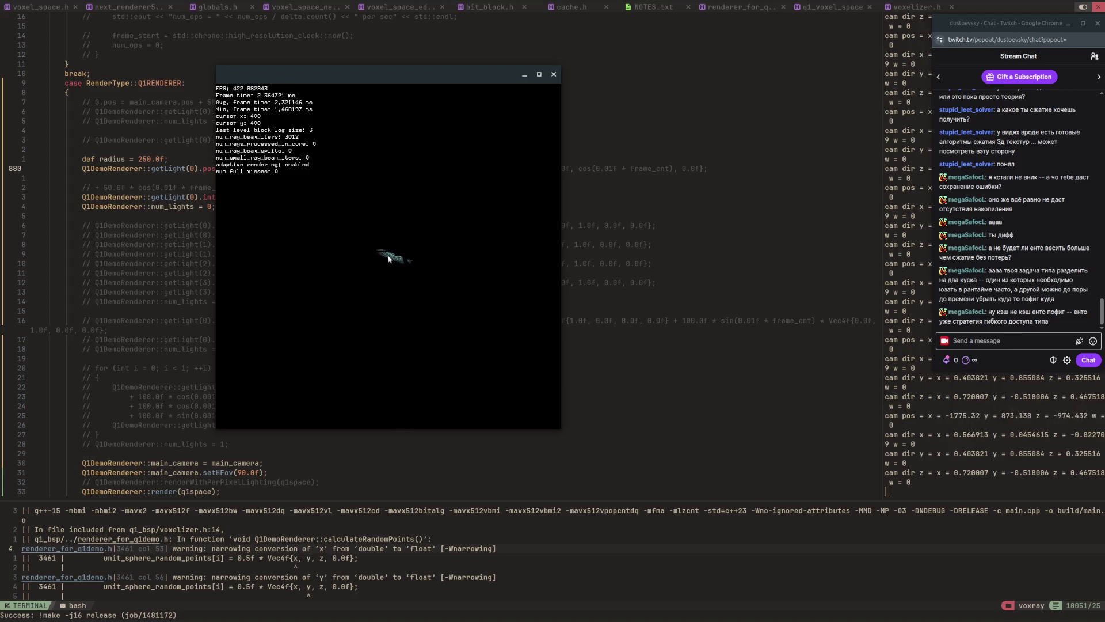
pyautogui.scroll(5, 388, 259)
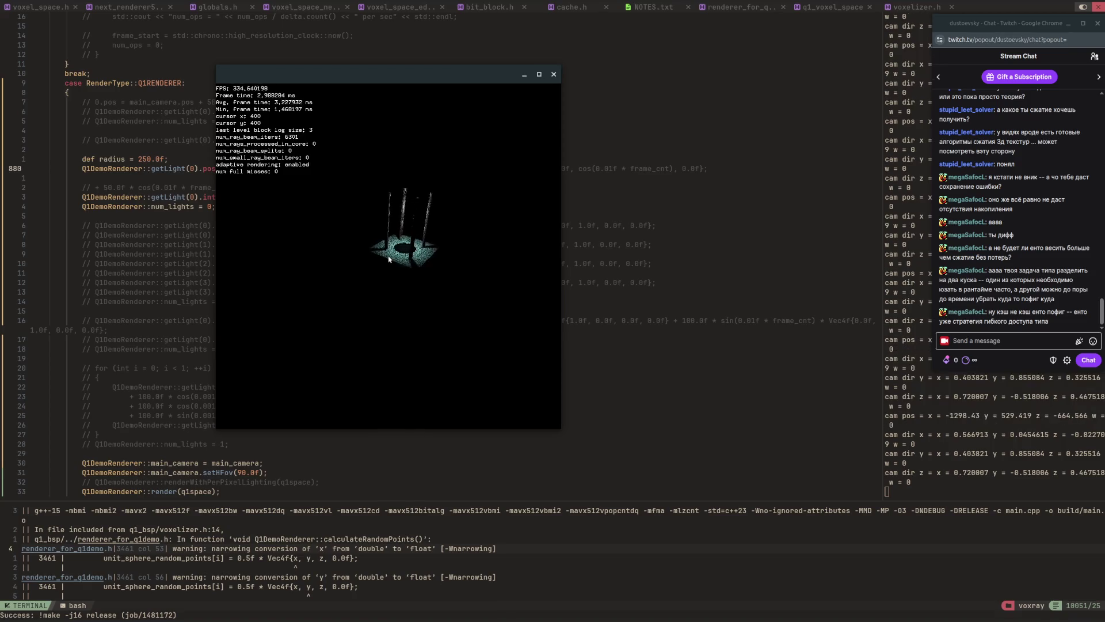
pyautogui.scroll(-2, 389, 258)
pyautogui.scroll(5, 388, 259)
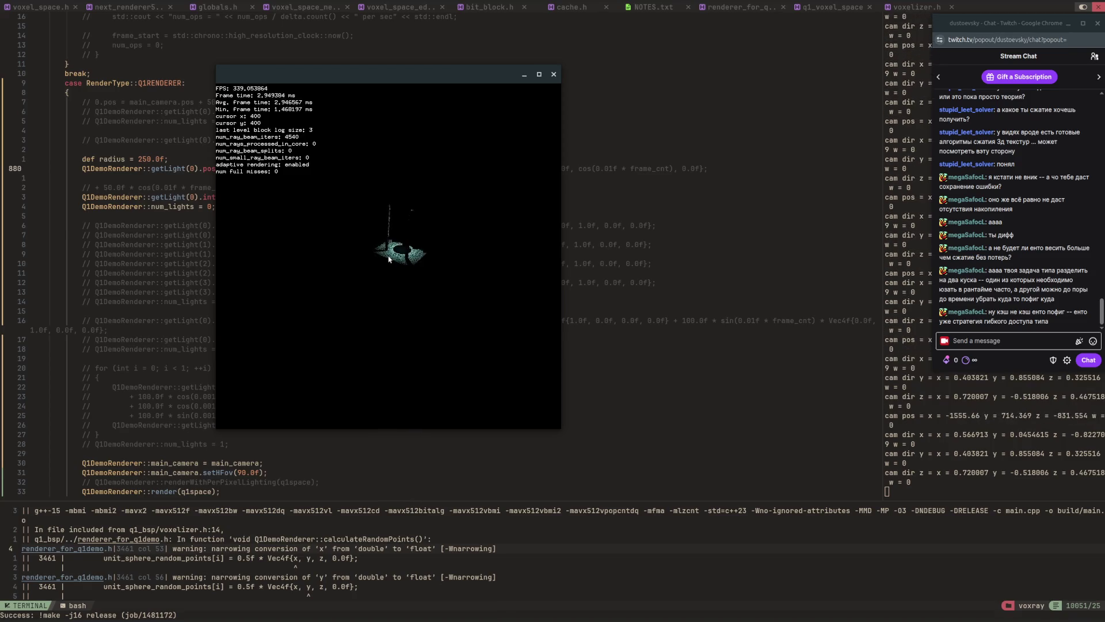
pyautogui.scroll(5, 389, 258)
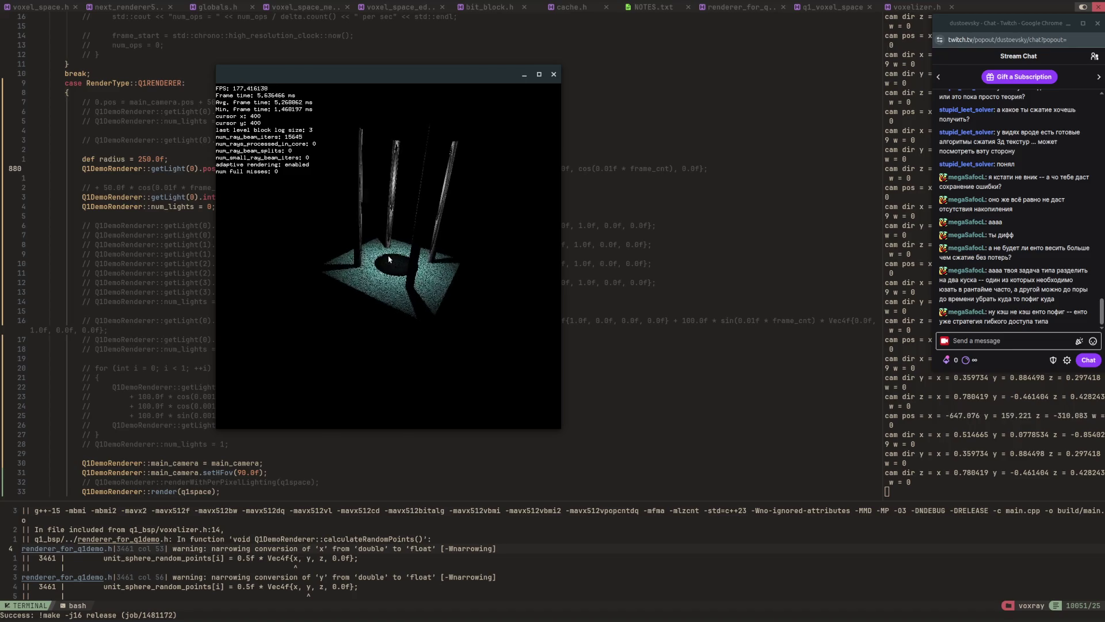
pyautogui.scroll(5, 388, 258)
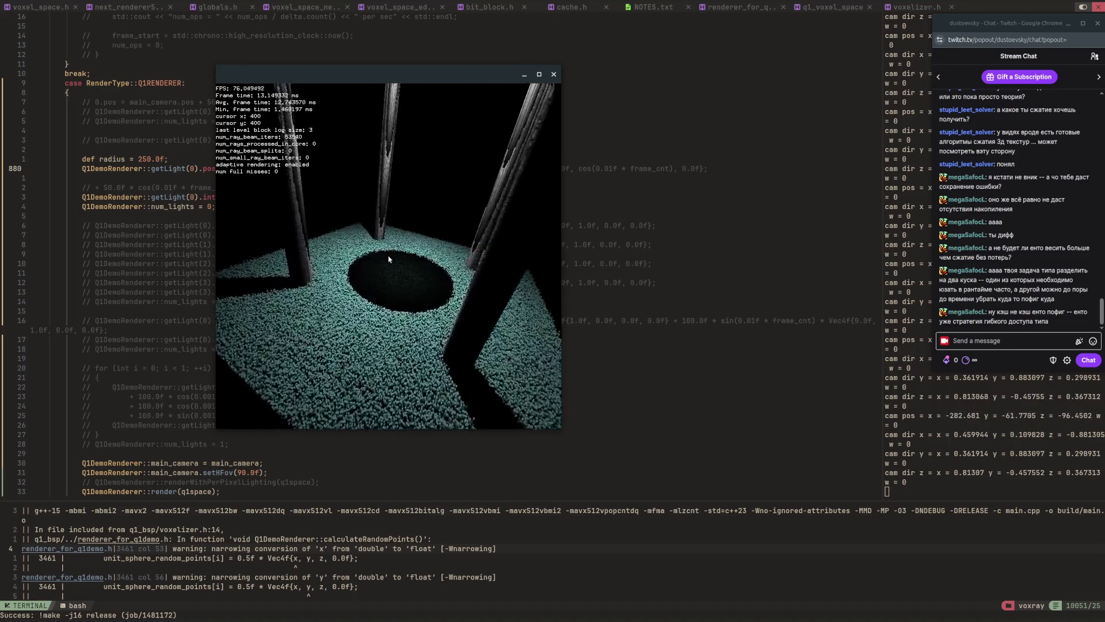
pyautogui.scroll(5, 389, 258)
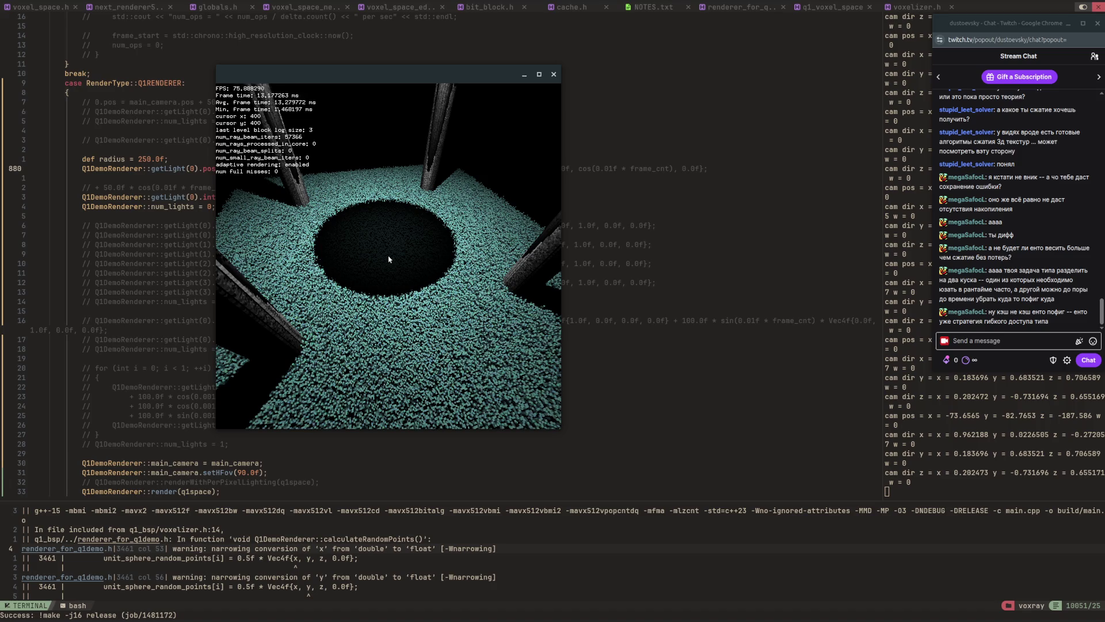
# Close the renderer, change the line 883 light intensity to 1100.0f, and save main.cpp.
pyautogui.press('Escape')
pyautogui.click(257, 198)
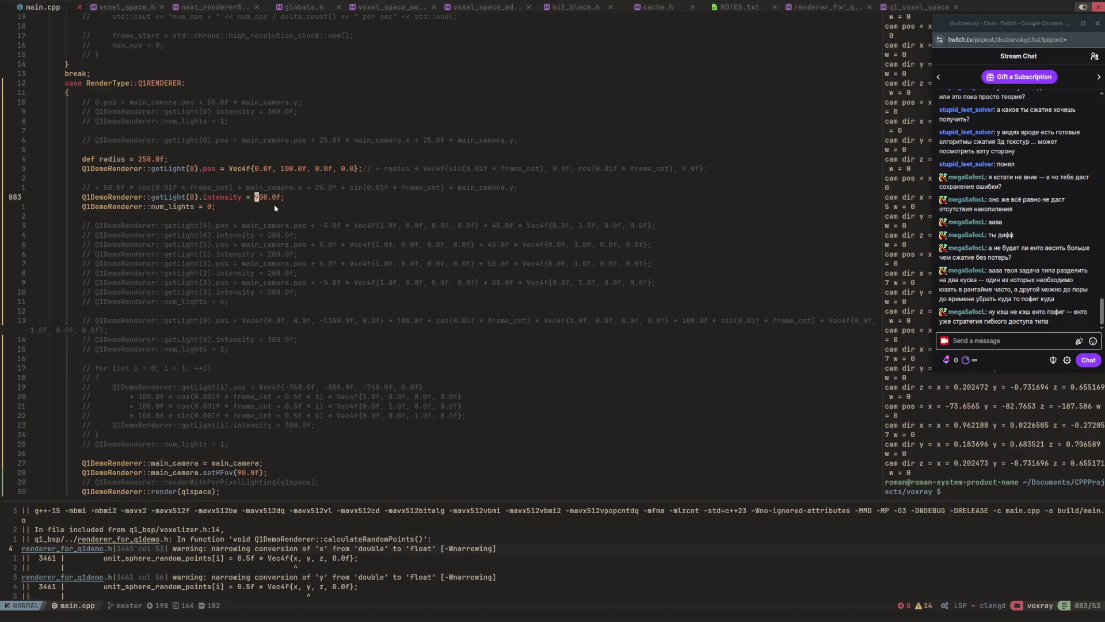
pyautogui.write('cw1100')
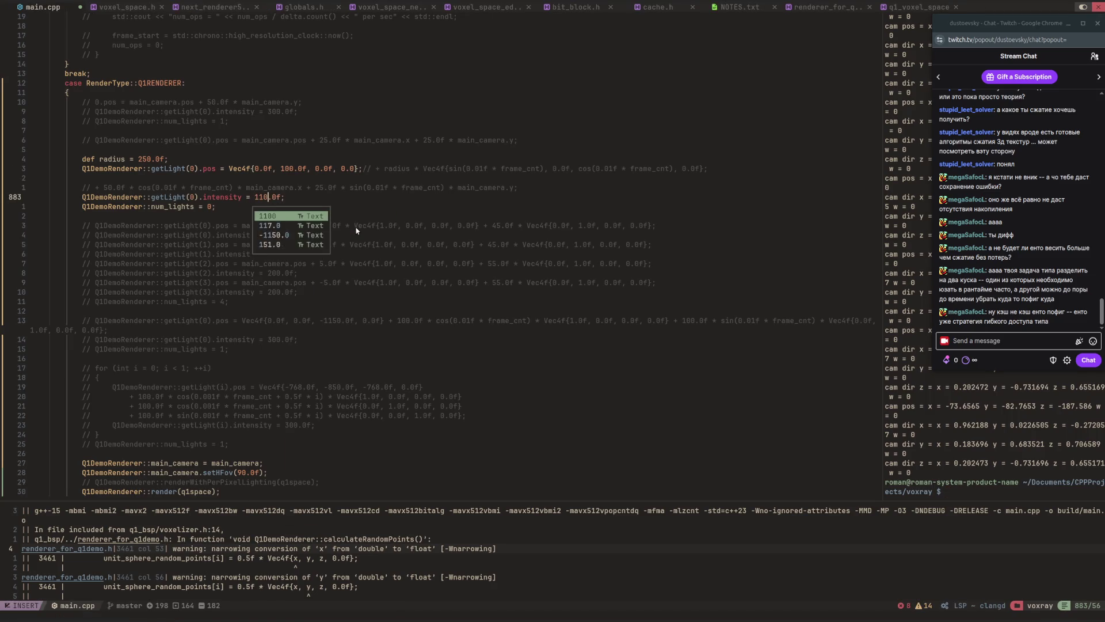
pyautogui.press('Escape')
pyautogui.write(':w')
pyautogui.press('Return')
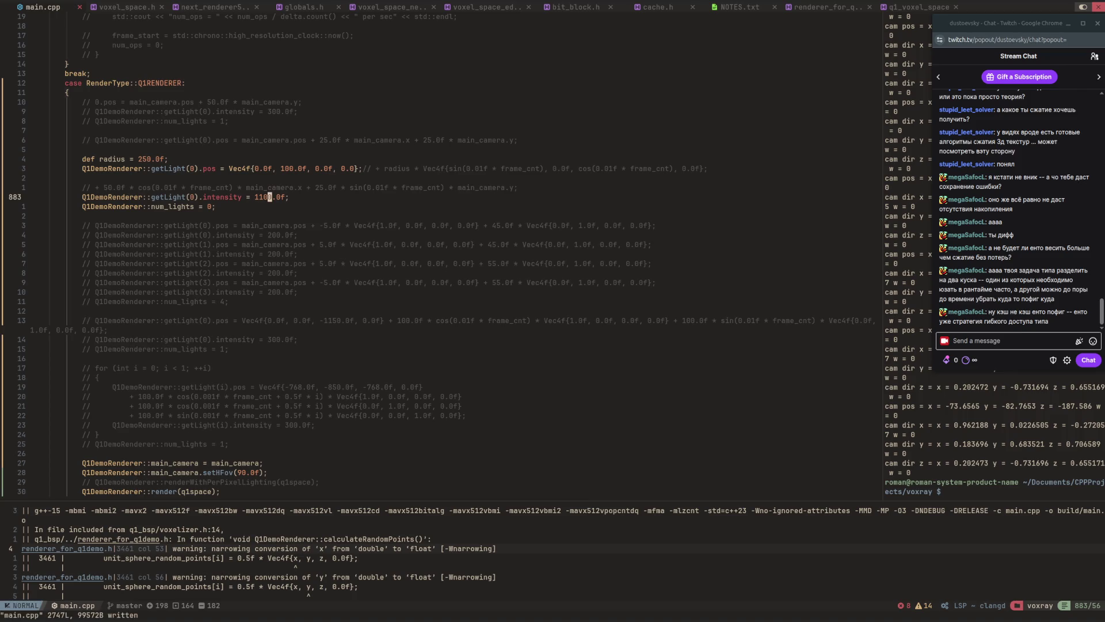
# Rebuild in release mode and recall the build/main command in the terminal.
pyautogui.press('F5')
pyautogui.hotkey('ctrl', 'w')
pyautogui.press('l')
pyautogui.press('Up')
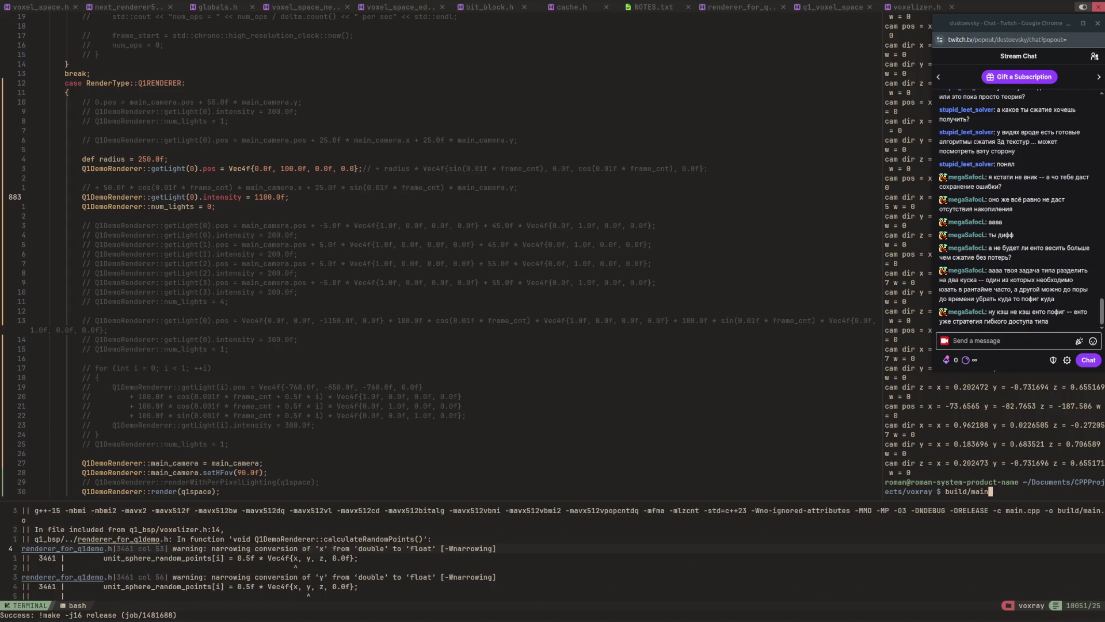
# Launch the rebuilt renderer and fly through the pillar room toward the brightly lit floor.
pyautogui.press('Return')
pyautogui.click(445, 283)
pyautogui.press('w')
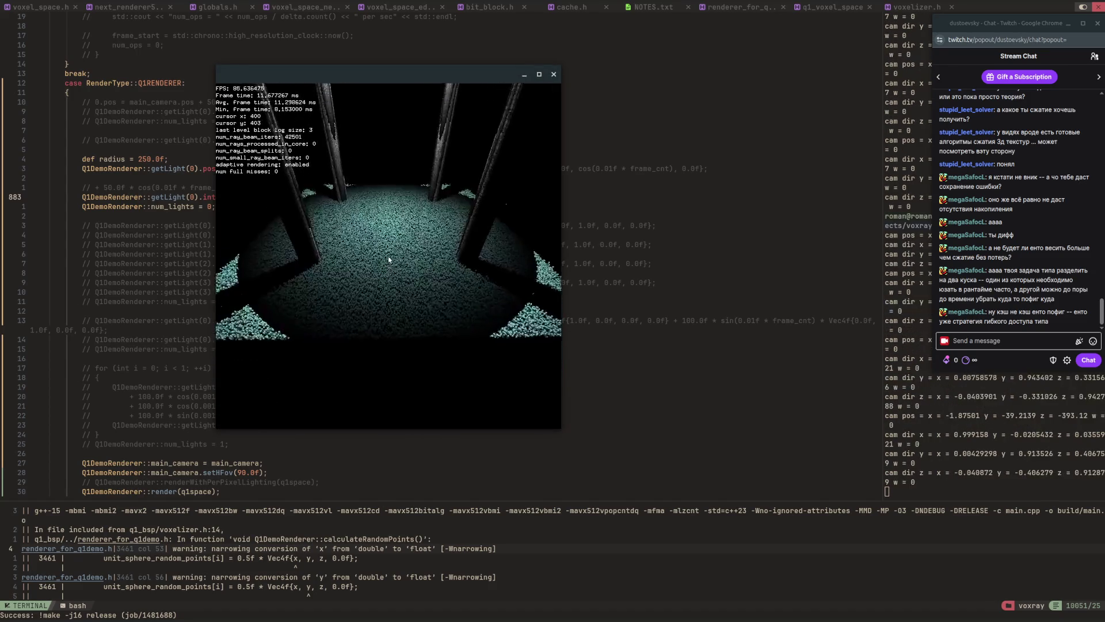
pyautogui.press('w')
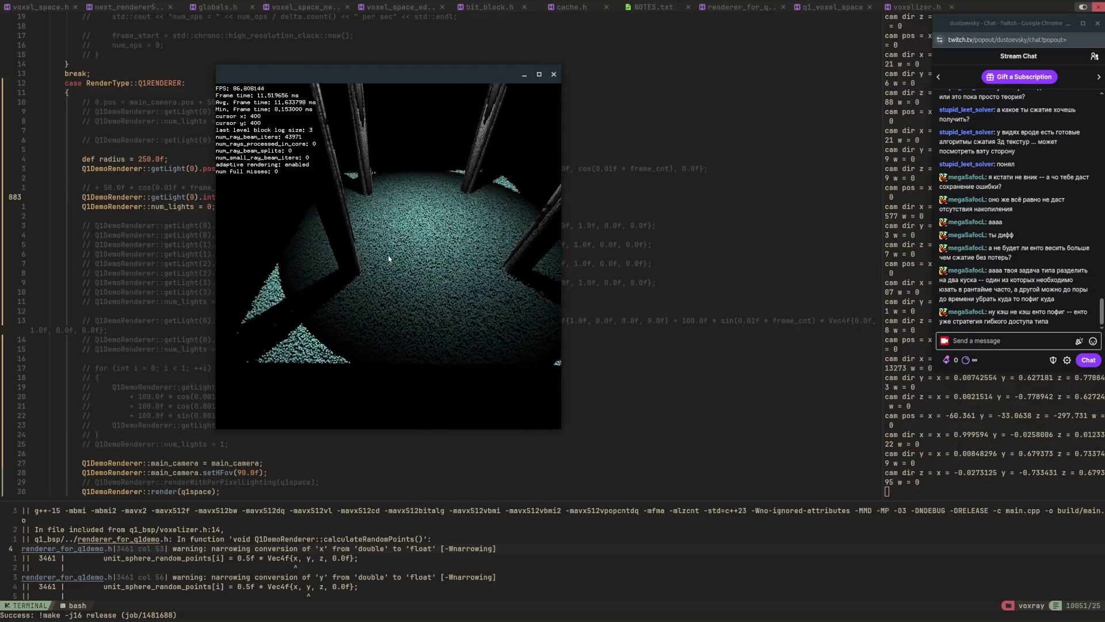
pyautogui.press('w')
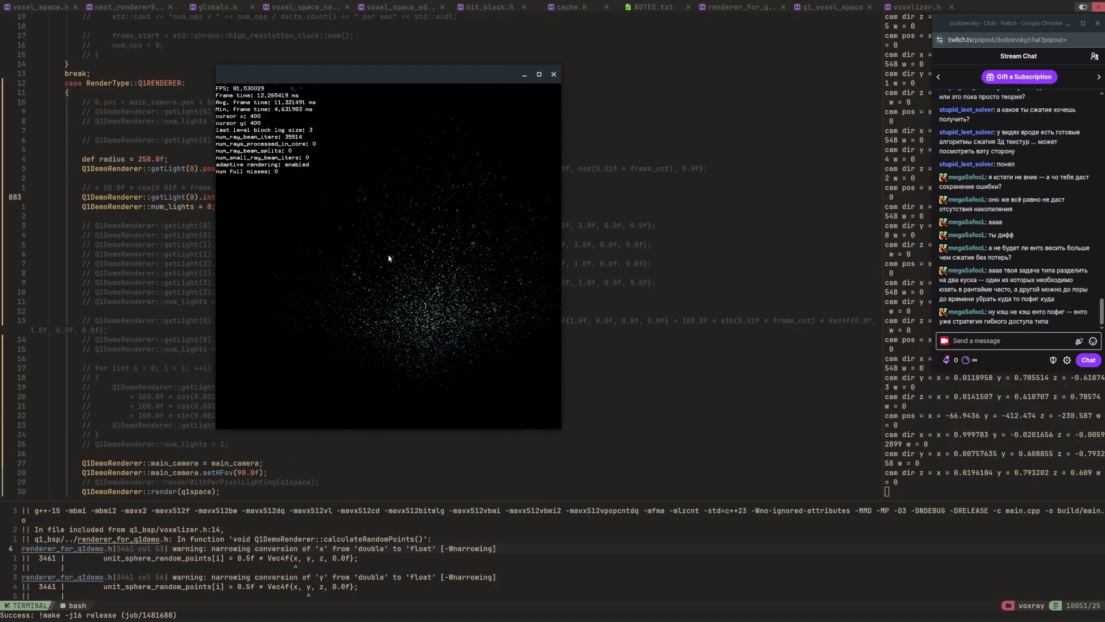
pyautogui.press('w')
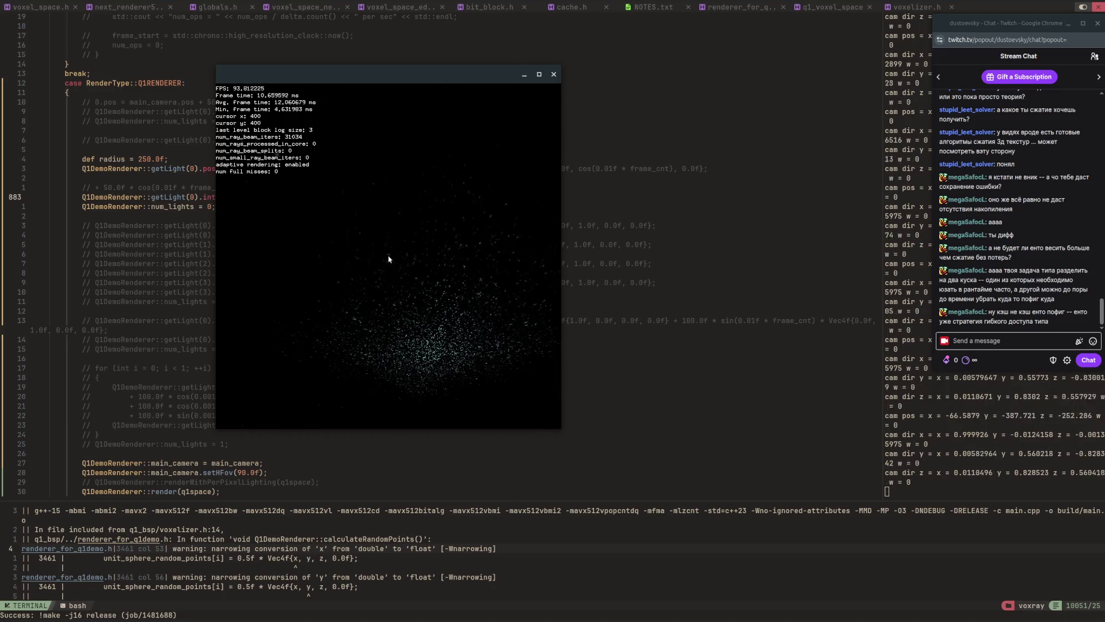
pyautogui.press('w')
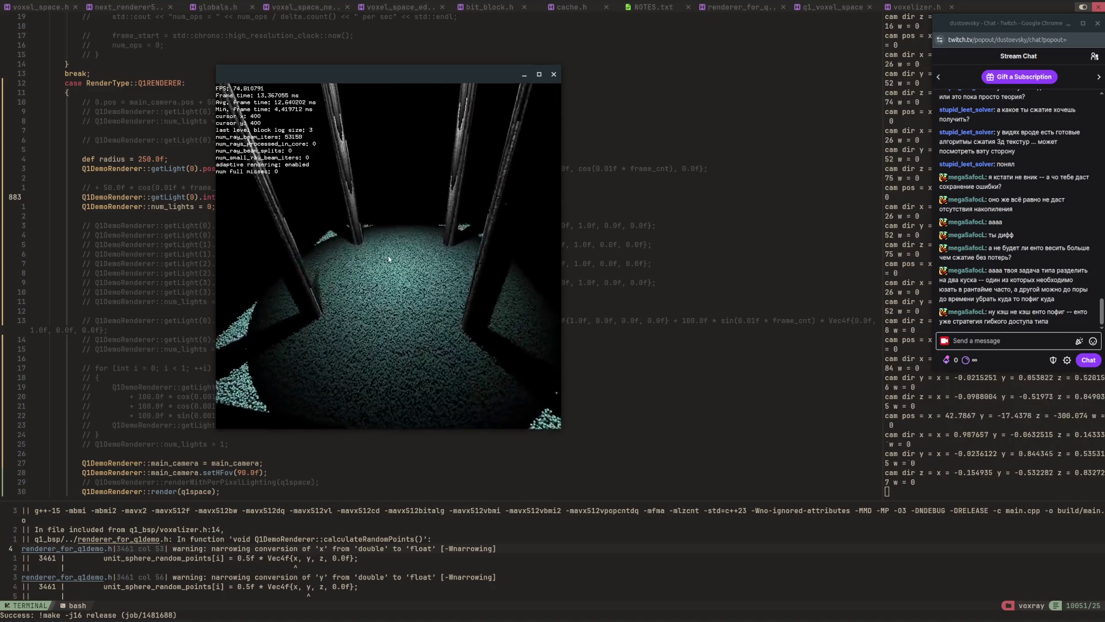
pyautogui.press('w')
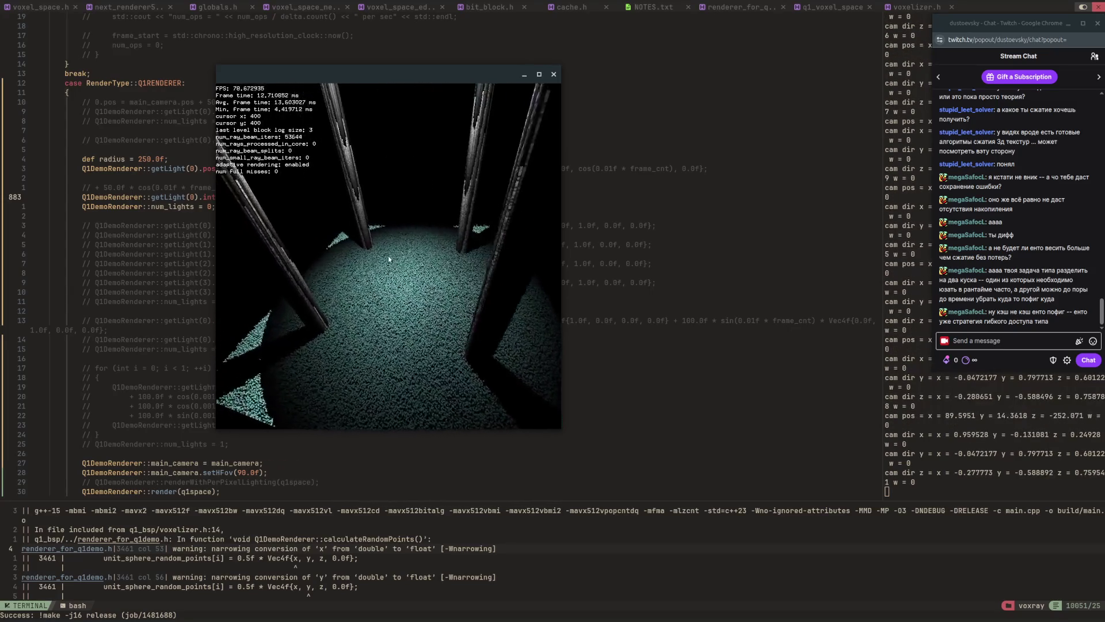
pyautogui.press('w')
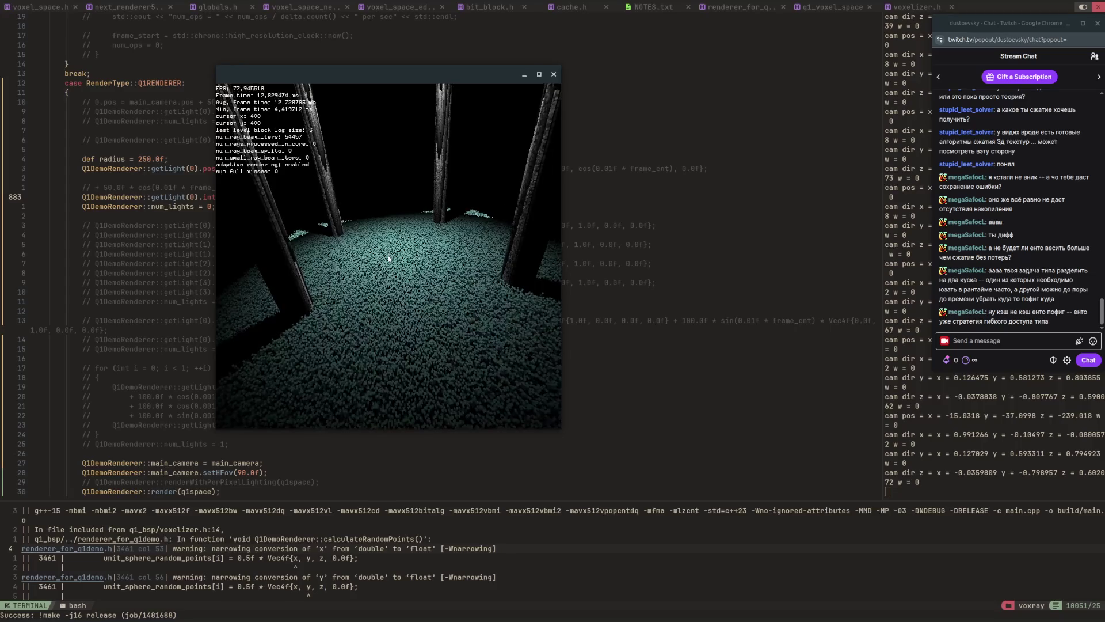
pyautogui.press('Escape')
pyautogui.click(226, 301)
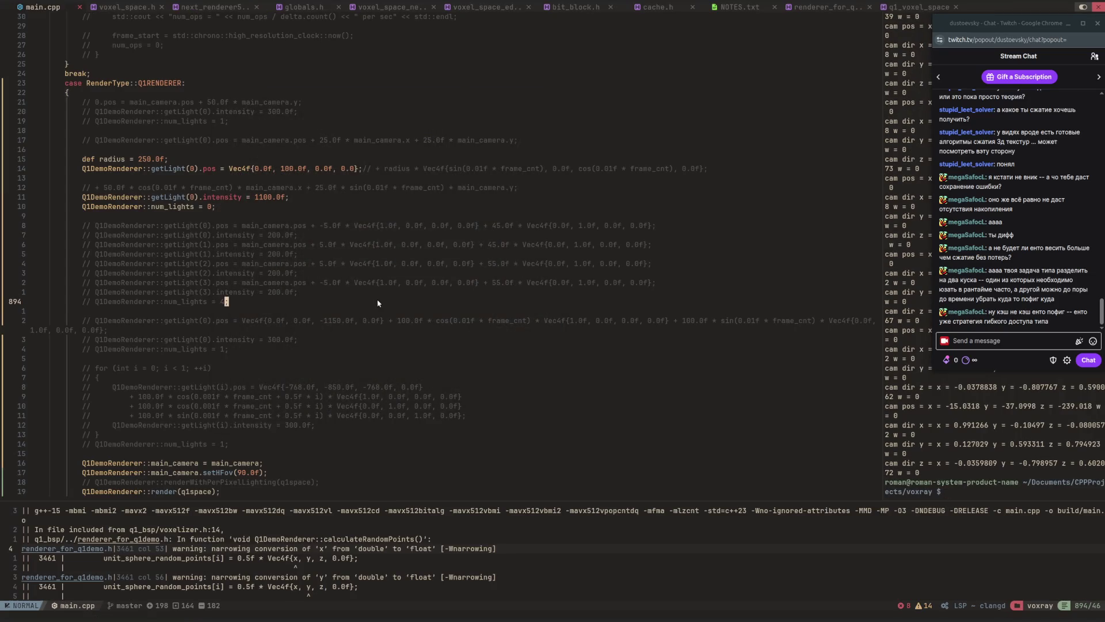
pyautogui.write('u:w')
pyautogui.press('Return')
pyautogui.press('j')
pyautogui.press('j')
pyautogui.press('j')
pyautogui.press('2')
pyautogui.press('7')
pyautogui.press('j')
pyautogui.press('g')
pyautogui.press('d')
pyautogui.press('j')
pyautogui.press('j')
pyautogui.press('}')
pyautogui.press('}')
pyautogui.press('}')
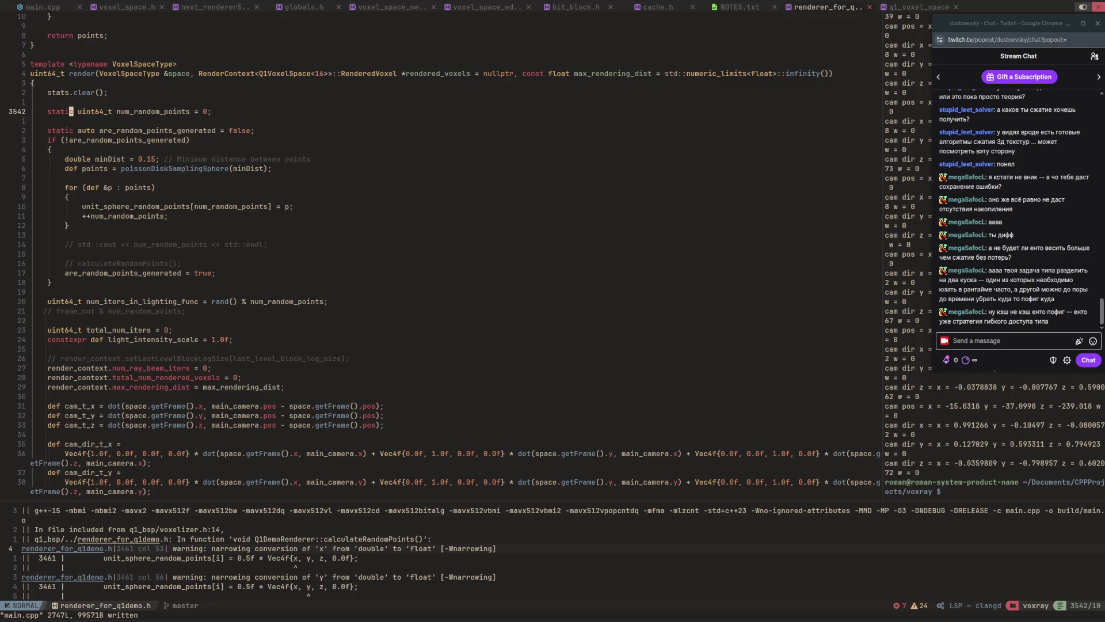
pyautogui.hotkey('ctrl', 'd')
pyautogui.hotkey('ctrl', 'd')
pyautogui.hotkey('ctrl', 'd')
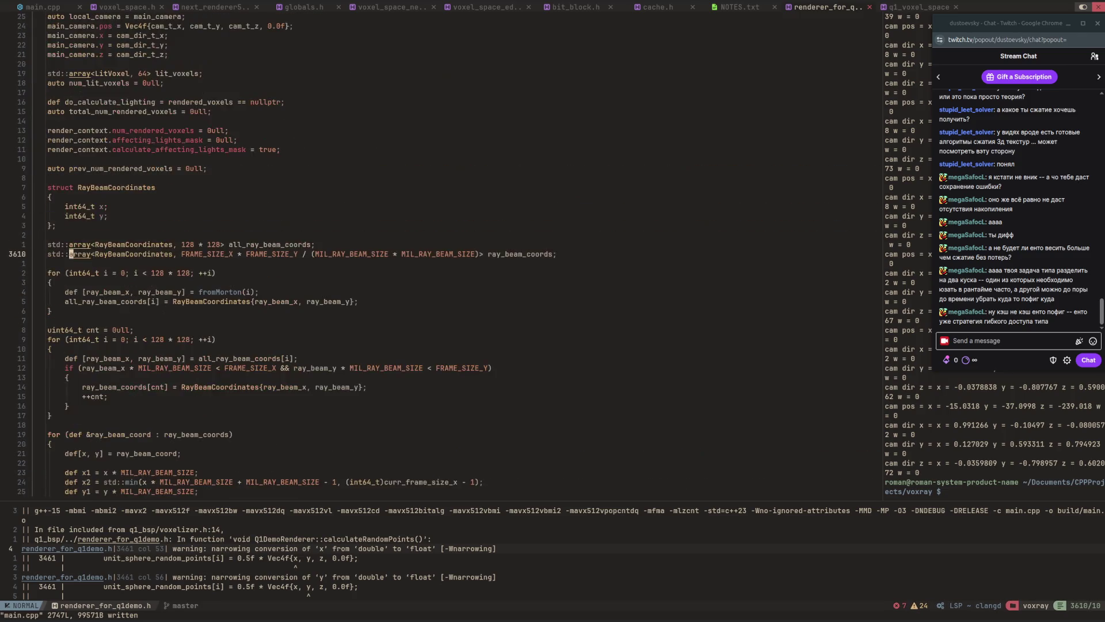
pyautogui.hotkey('ctrl', 'd')
pyautogui.hotkey('ctrl', 'd')
pyautogui.hotkey('ctrl', 'd')
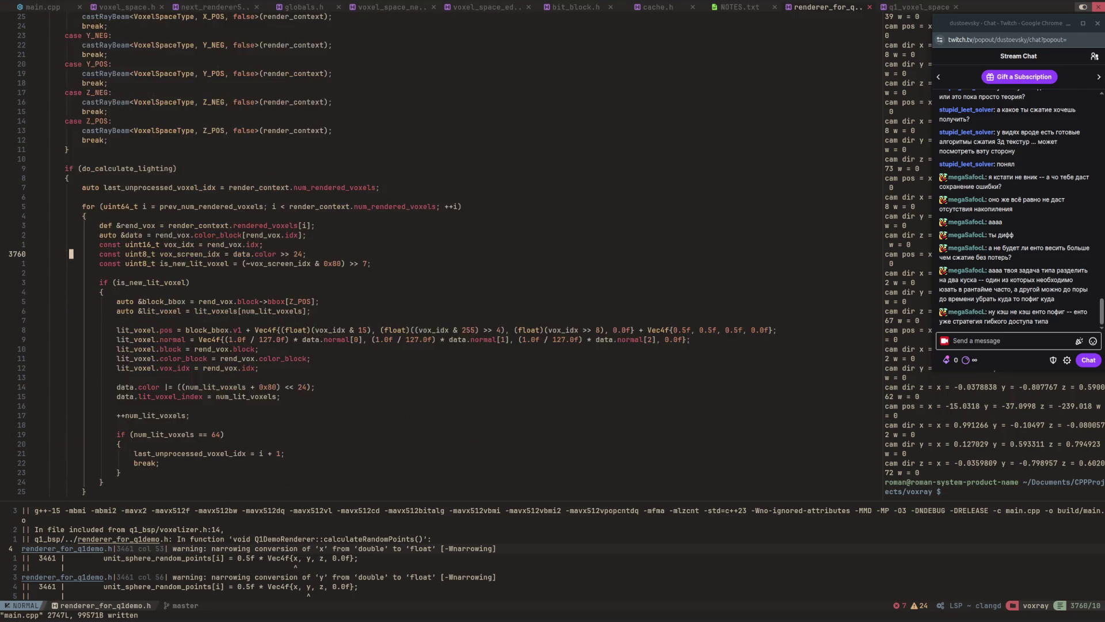
pyautogui.hotkey('ctrl', 'u')
pyautogui.press('5')
pyautogui.press('j')
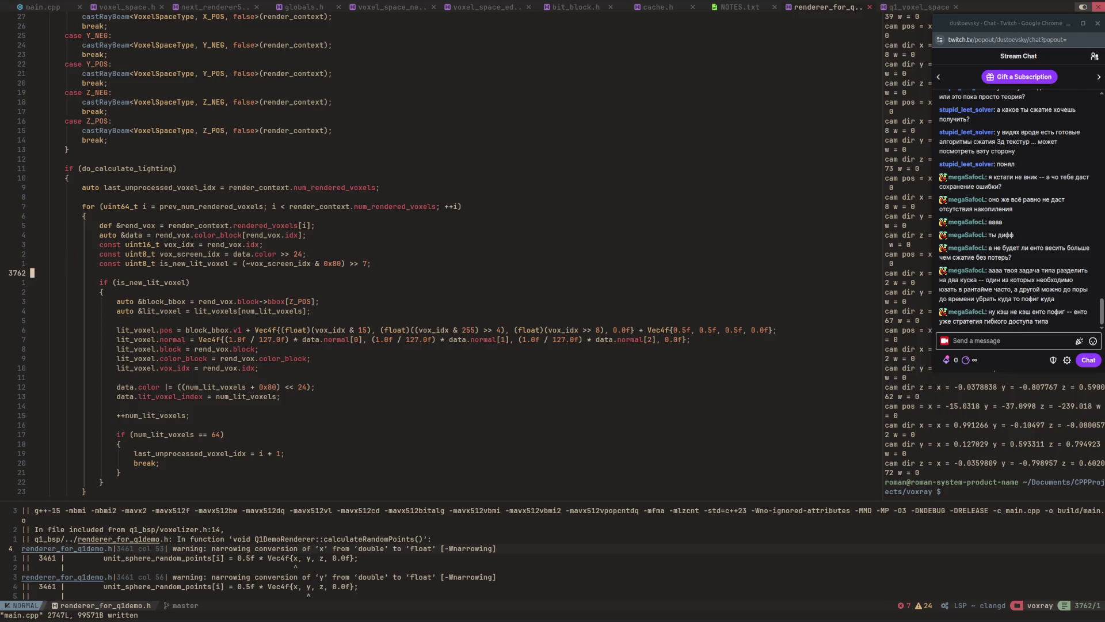
pyautogui.press('w')
pyautogui.press('w')
pyautogui.press('j')
pyautogui.press('j')
pyautogui.press('j')
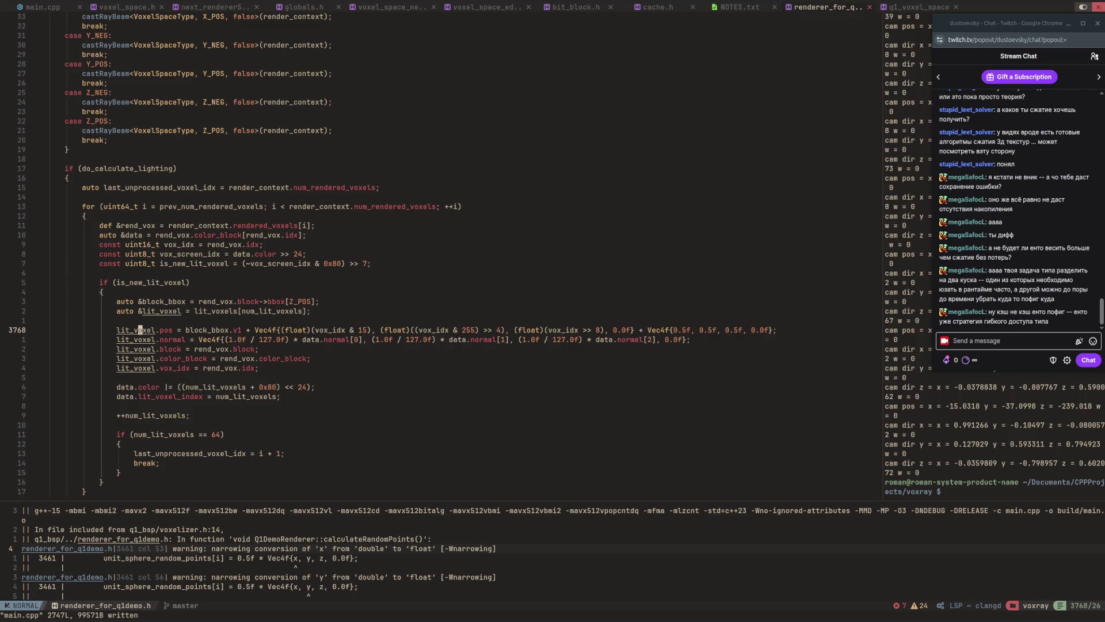
pyautogui.press('j')
pyautogui.press('l')
pyautogui.press('l')
pyautogui.press('l')
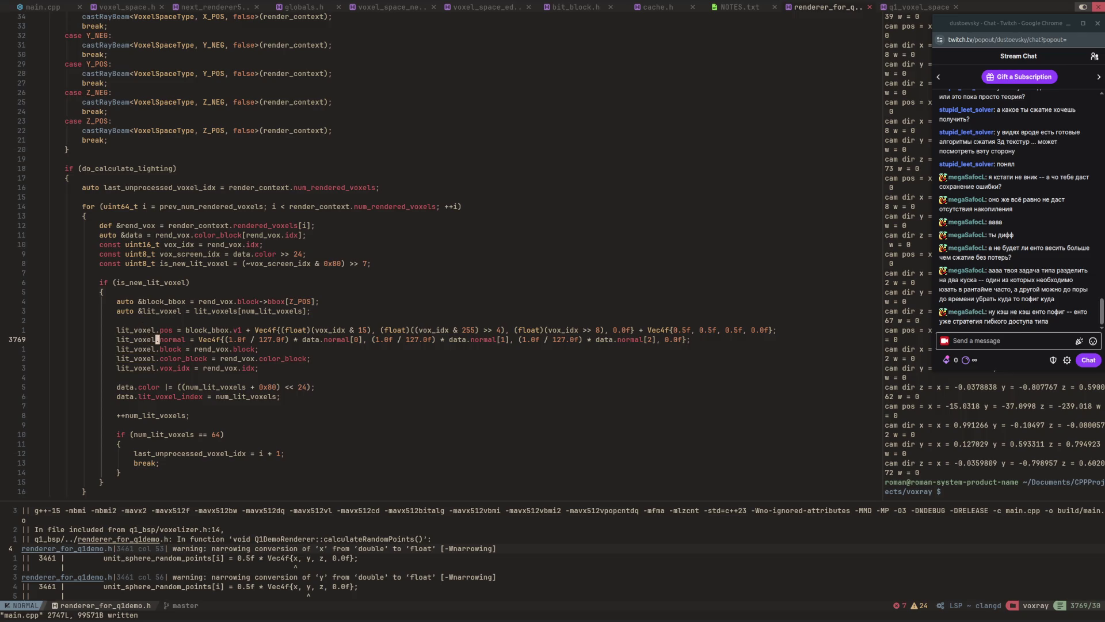
pyautogui.press('j')
pyautogui.press('j')
pyautogui.press('j')
pyautogui.press('2')
pyautogui.press('5')
pyautogui.press('j')
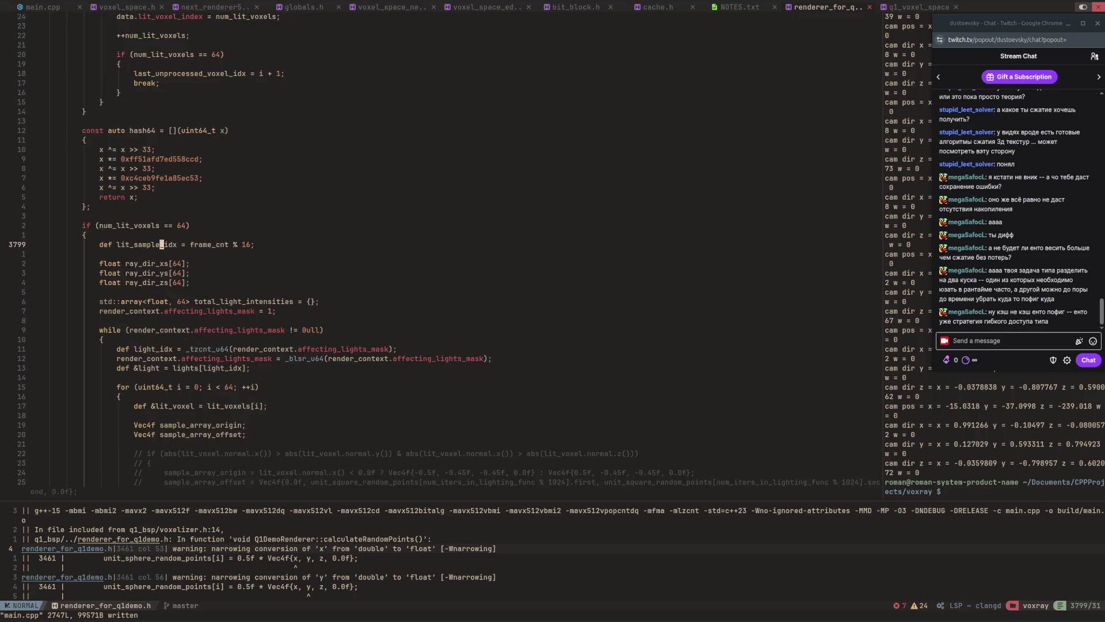
pyautogui.hotkey('ctrl', 'd')
pyautogui.hotkey('ctrl', 'd')
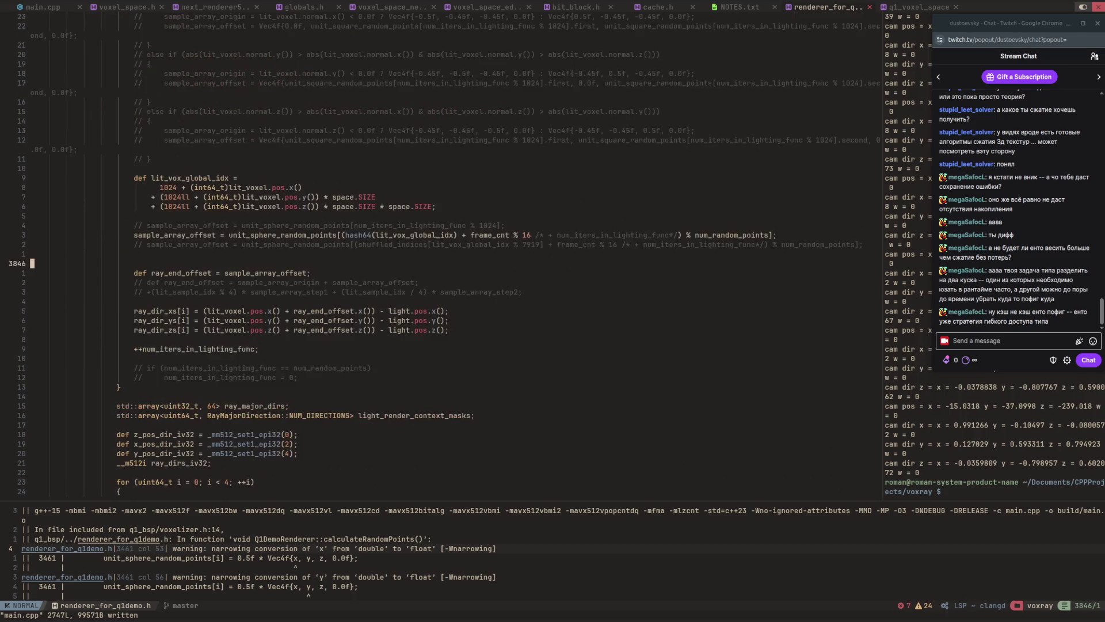
pyautogui.press('j')
pyautogui.press('j')
pyautogui.press('j')
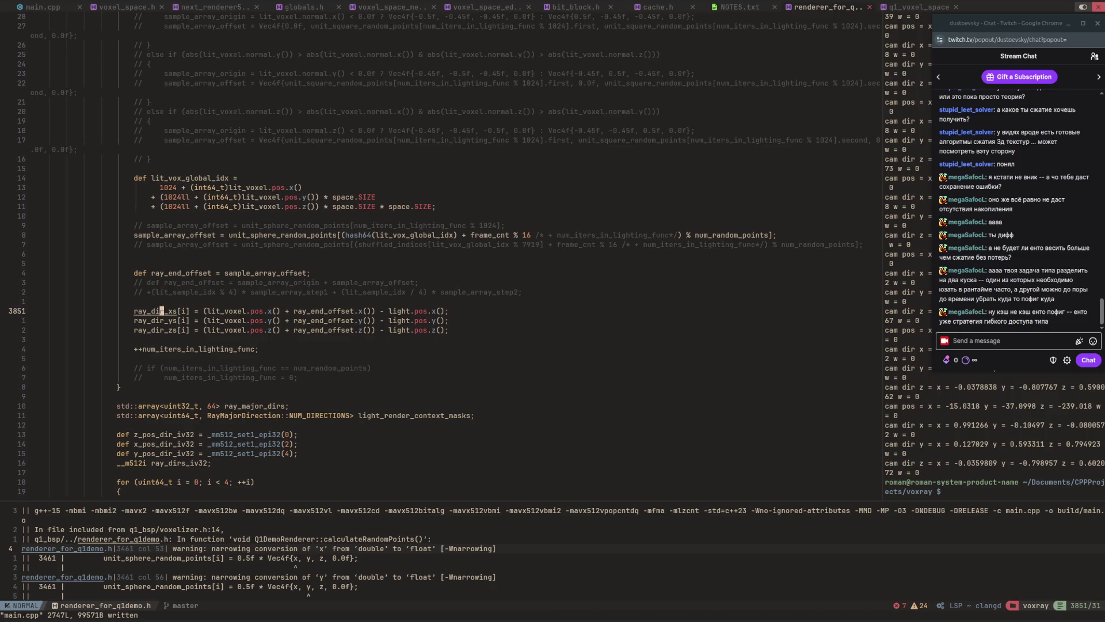
pyautogui.hotkey('ctrl', 'd')
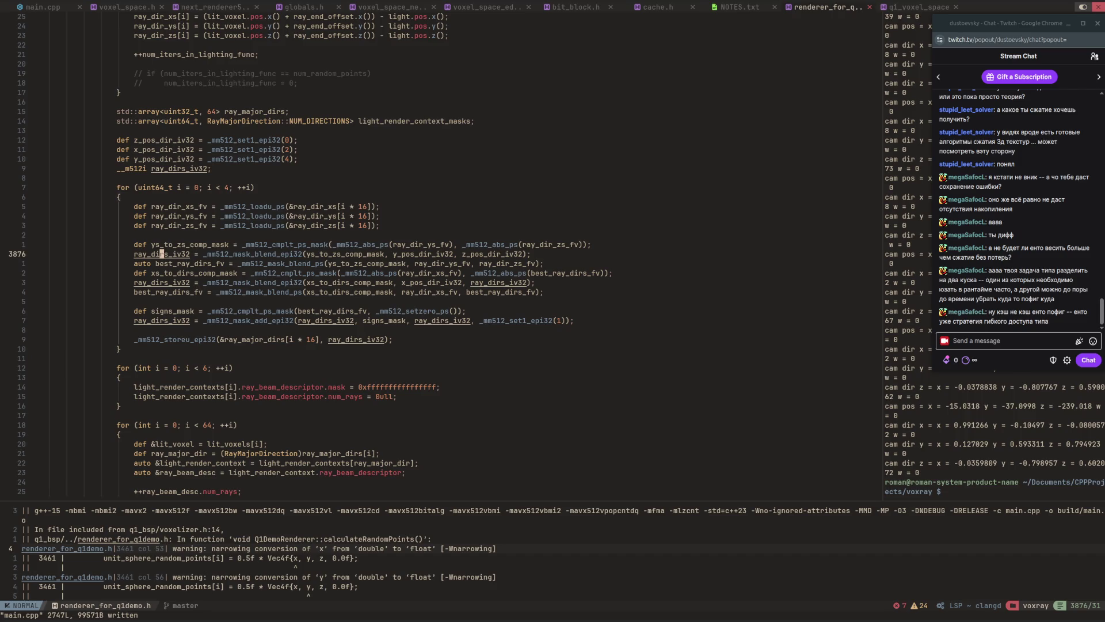
pyautogui.hotkey('ctrl', 'd')
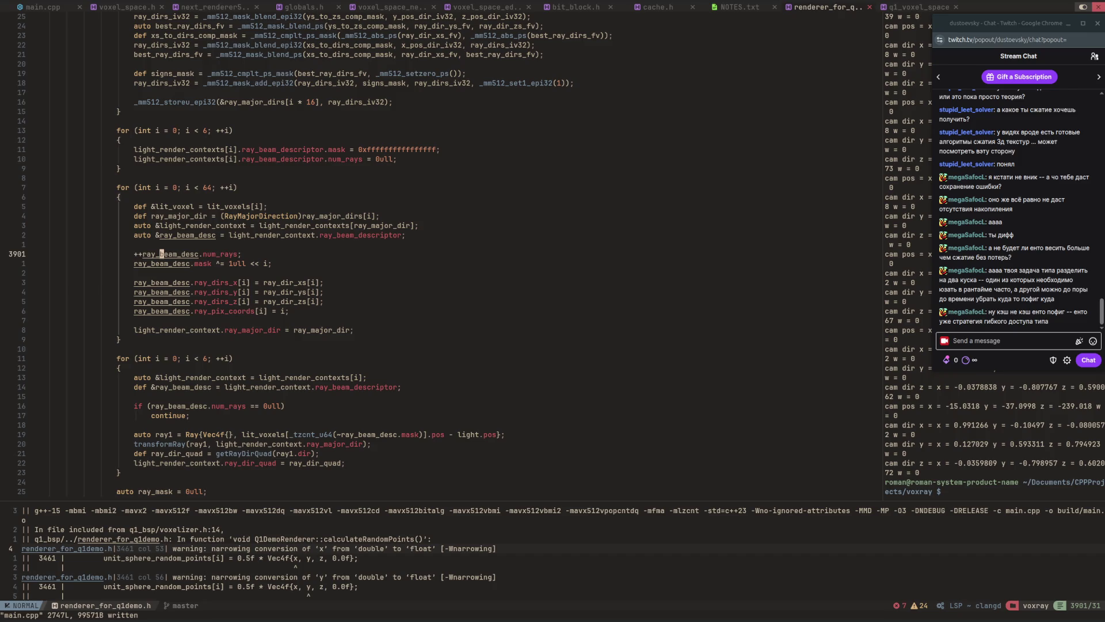
pyautogui.press('j')
pyautogui.press('j')
pyautogui.press('j')
pyautogui.press('j')
pyautogui.press('j')
pyautogui.press('j')
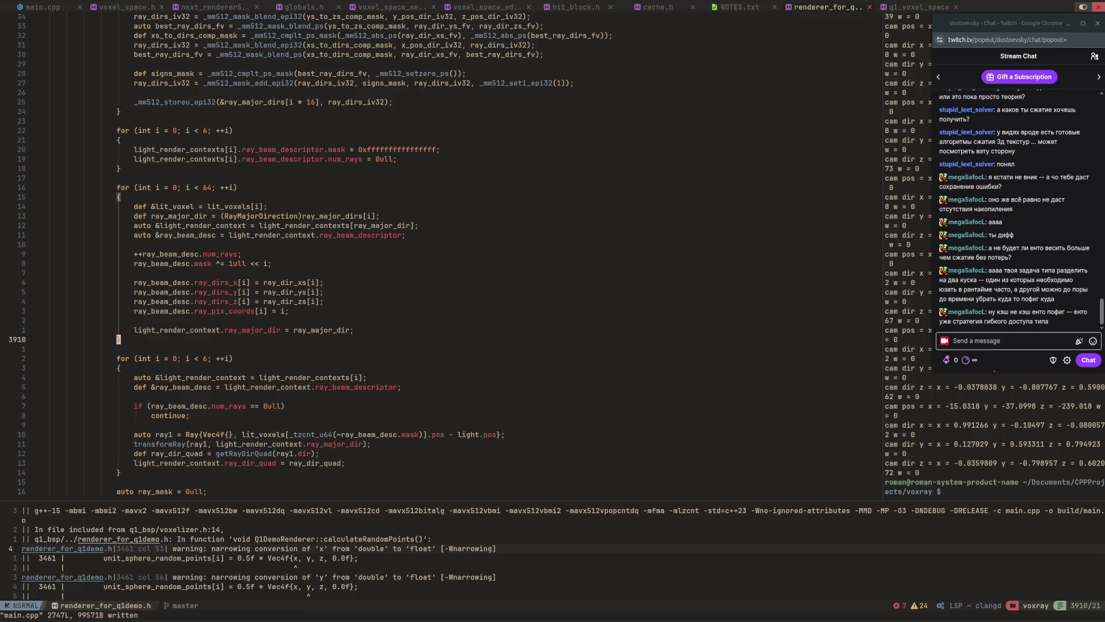
pyautogui.press('k')
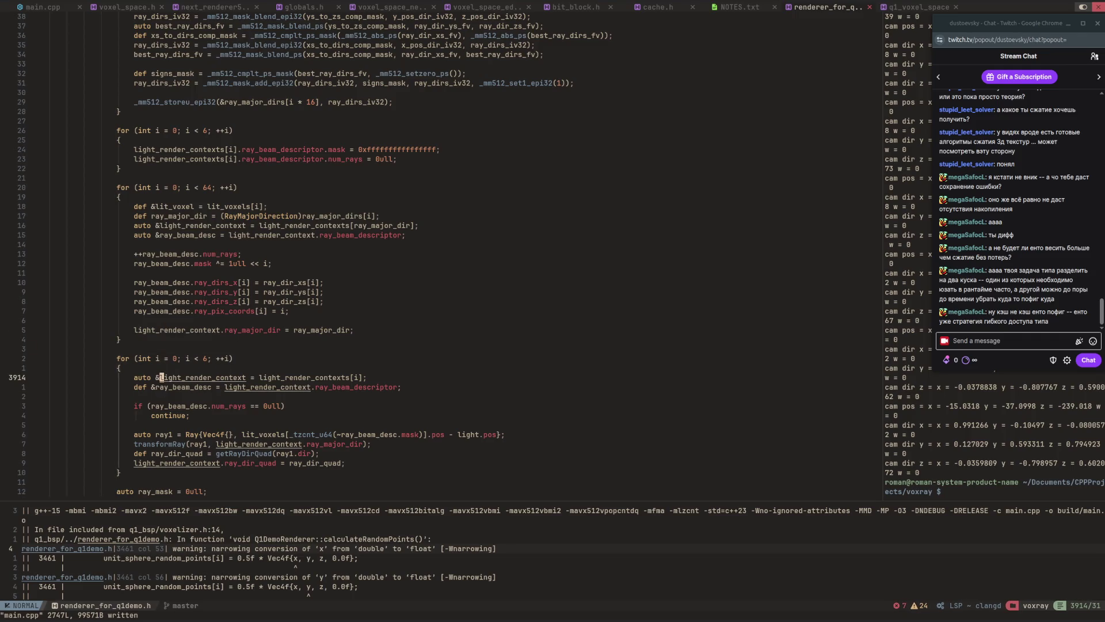
pyautogui.press('j')
pyautogui.press('j')
pyautogui.press('j')
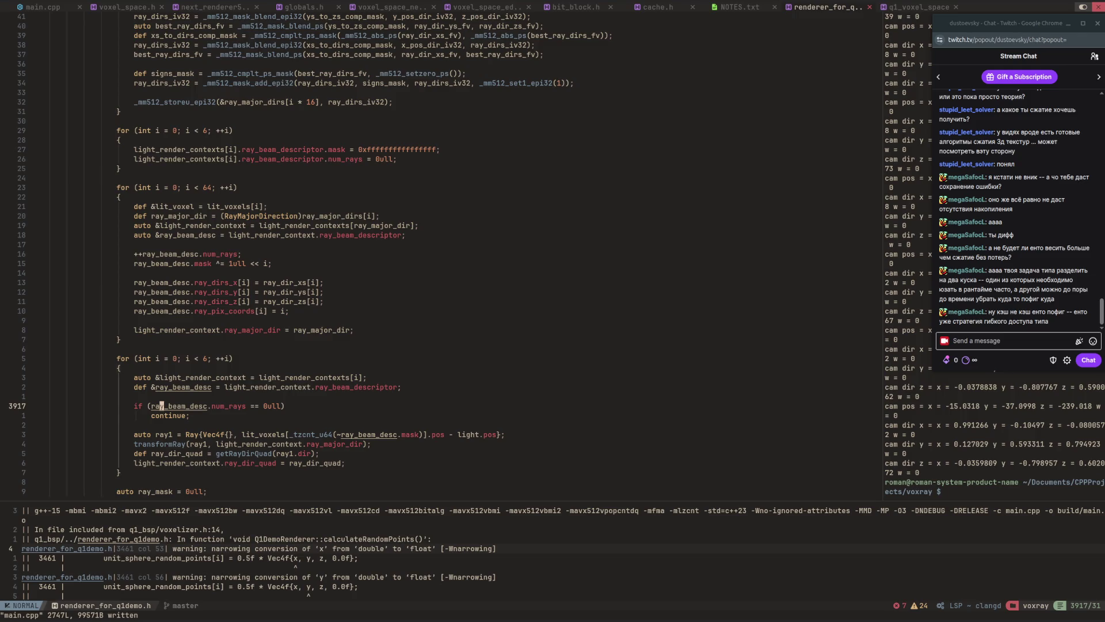
pyautogui.press('2')
pyautogui.press('5')
pyautogui.press('j')
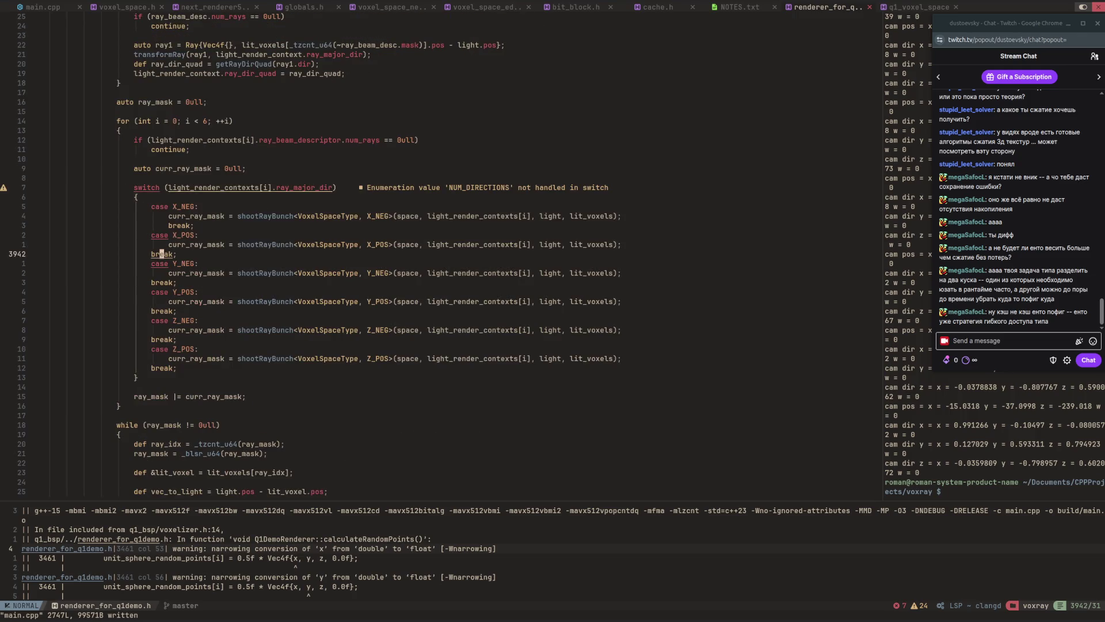
pyautogui.press('k')
pyautogui.press('k')
pyautogui.press('k')
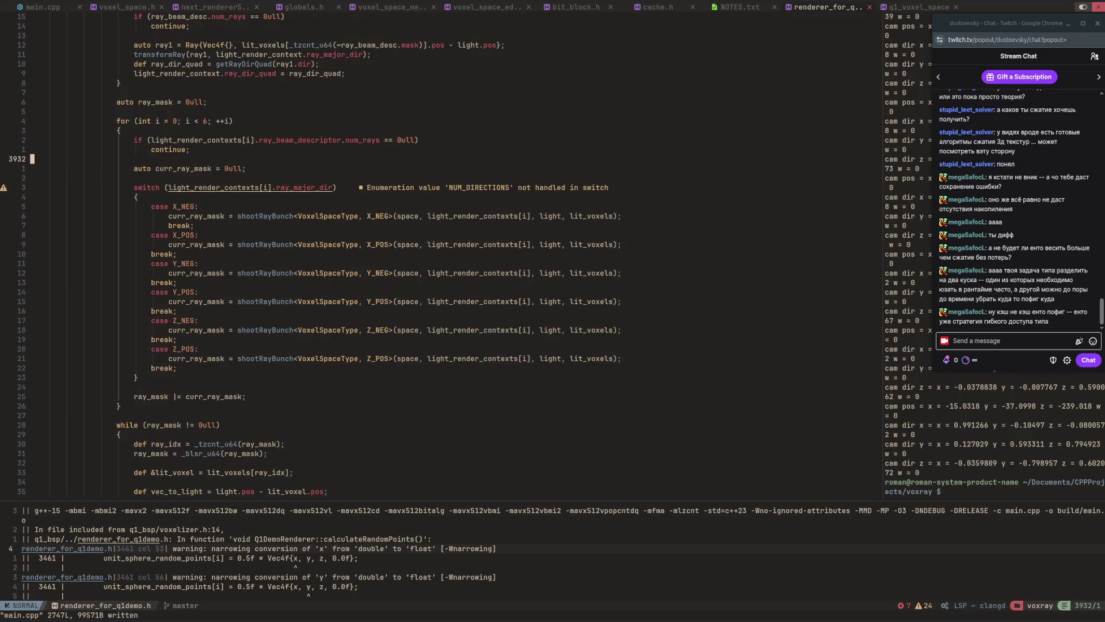
pyautogui.press('j')
pyautogui.press('j')
pyautogui.press('j')
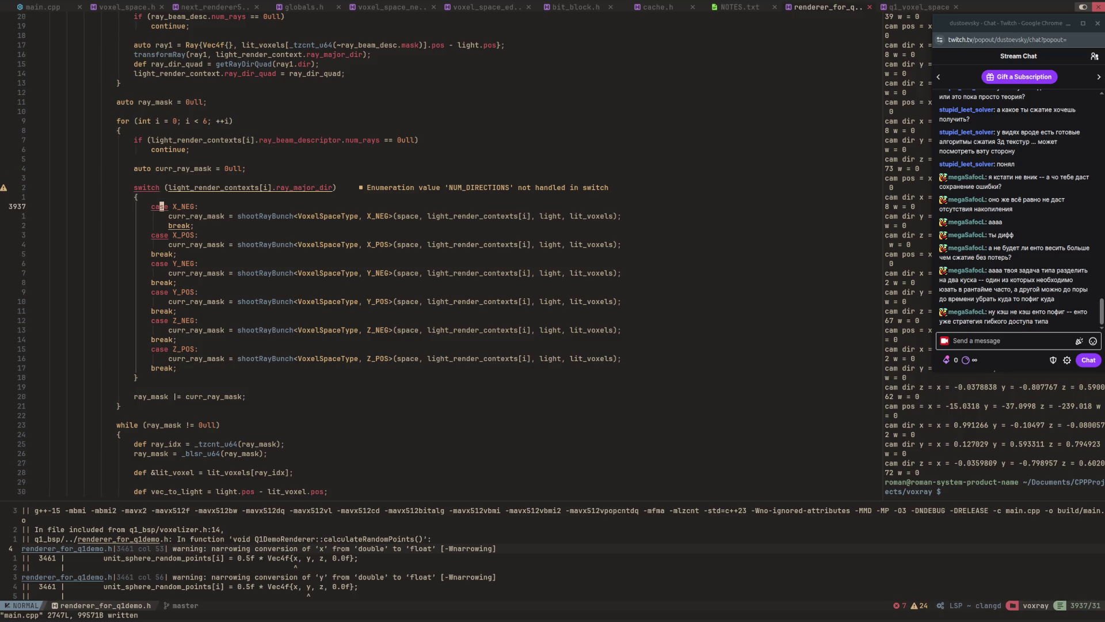
pyautogui.press('2')
pyautogui.press('5')
pyautogui.press('j')
pyautogui.press('k')
pyautogui.press('k')
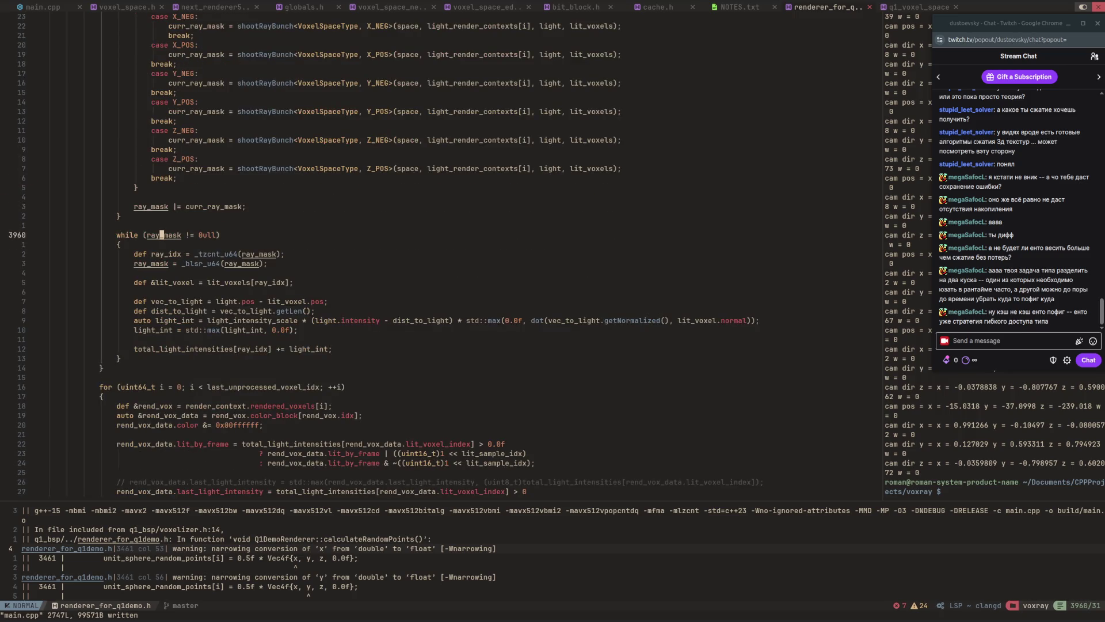
pyautogui.press('k')
pyautogui.press('k')
pyautogui.press('k')
pyautogui.press('j')
pyautogui.press('j')
pyautogui.press('j')
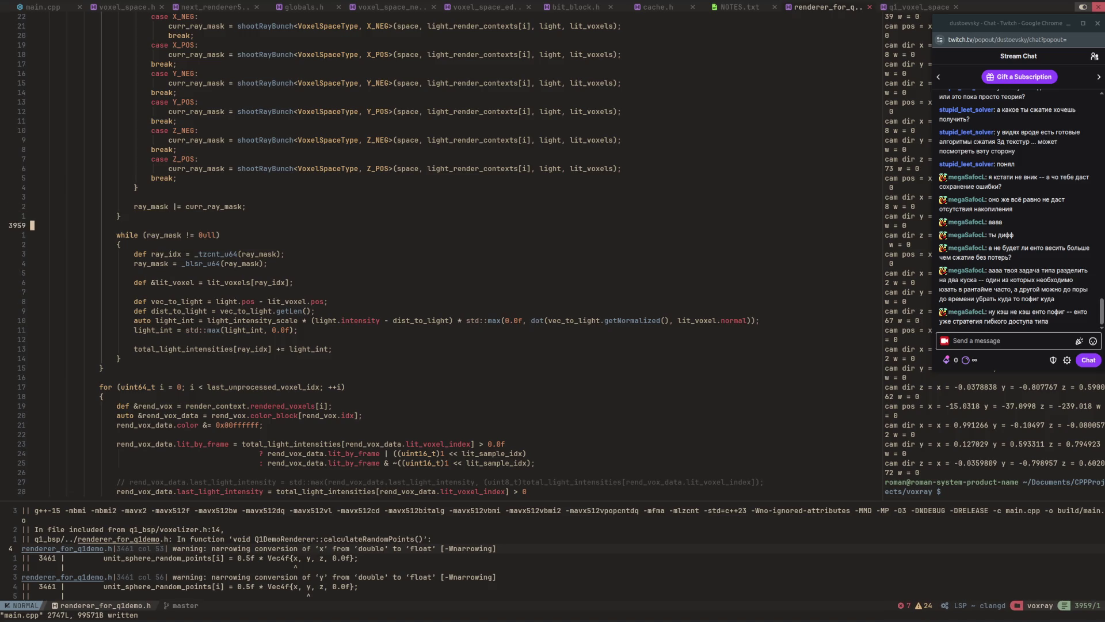
pyautogui.press('2')
pyautogui.press('5')
pyautogui.press('k')
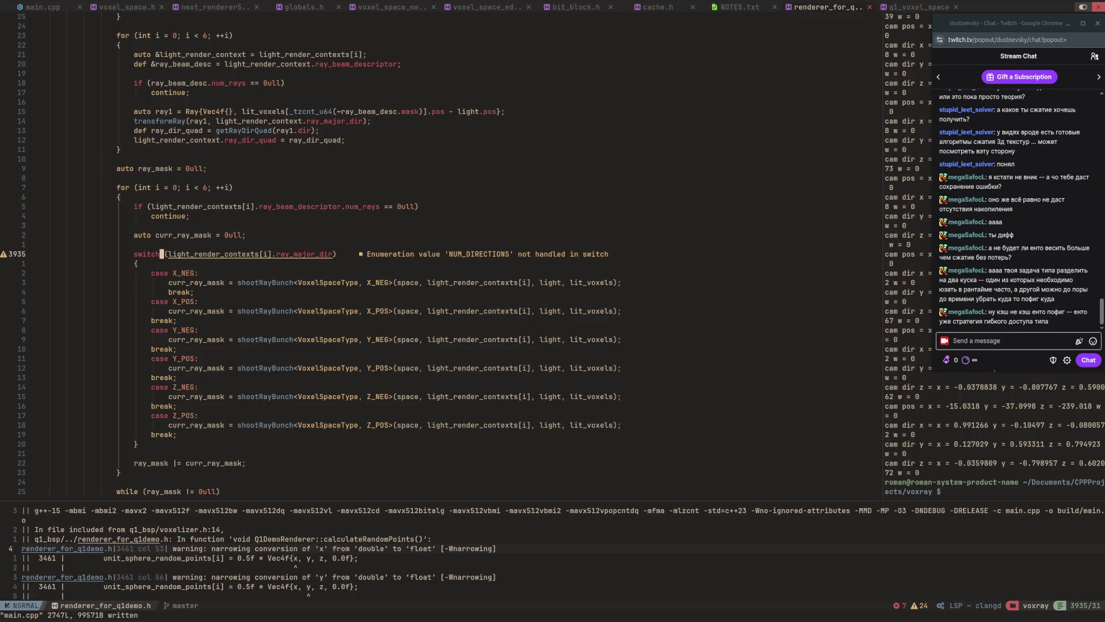
pyautogui.hotkey('ctrl', 'd')
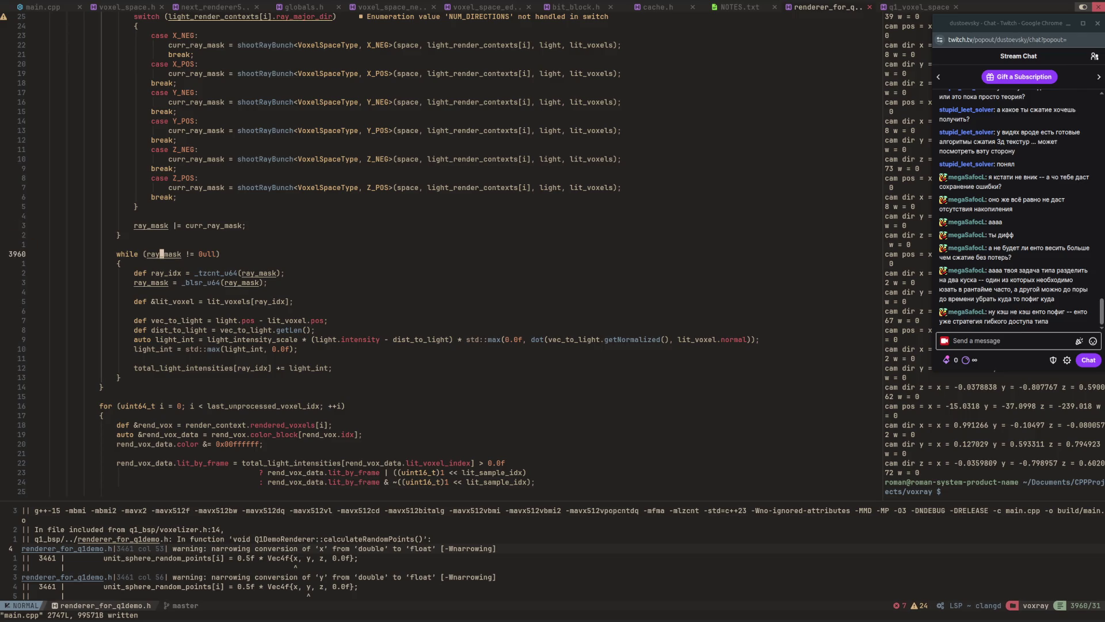
pyautogui.press('k')
pyautogui.press('k')
pyautogui.press('k')
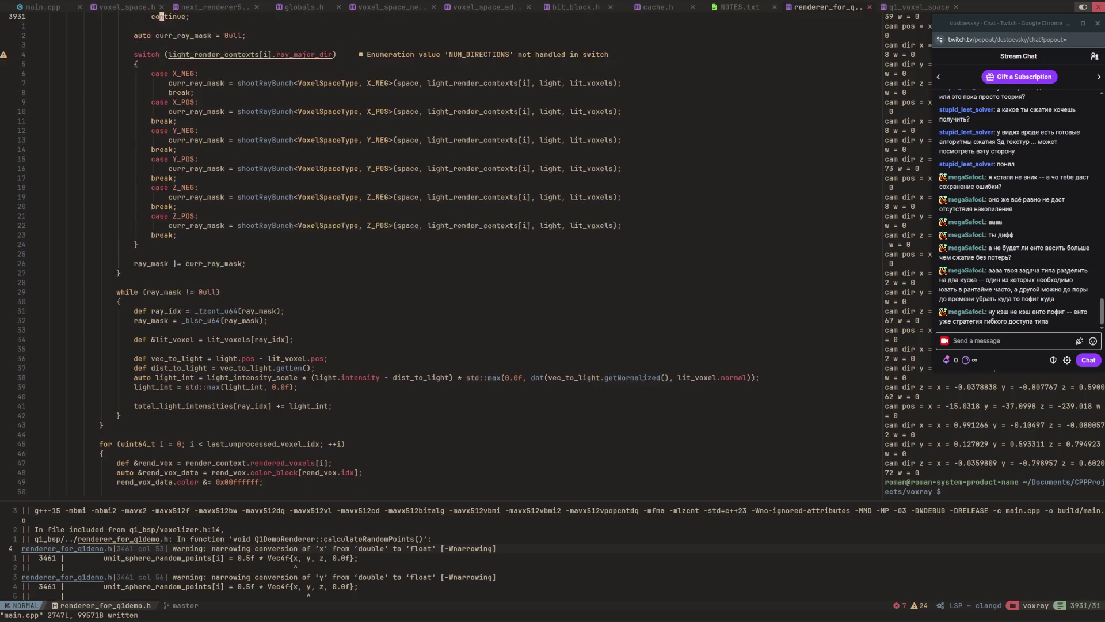
pyautogui.press('1')
pyautogui.press('5')
pyautogui.press('j')
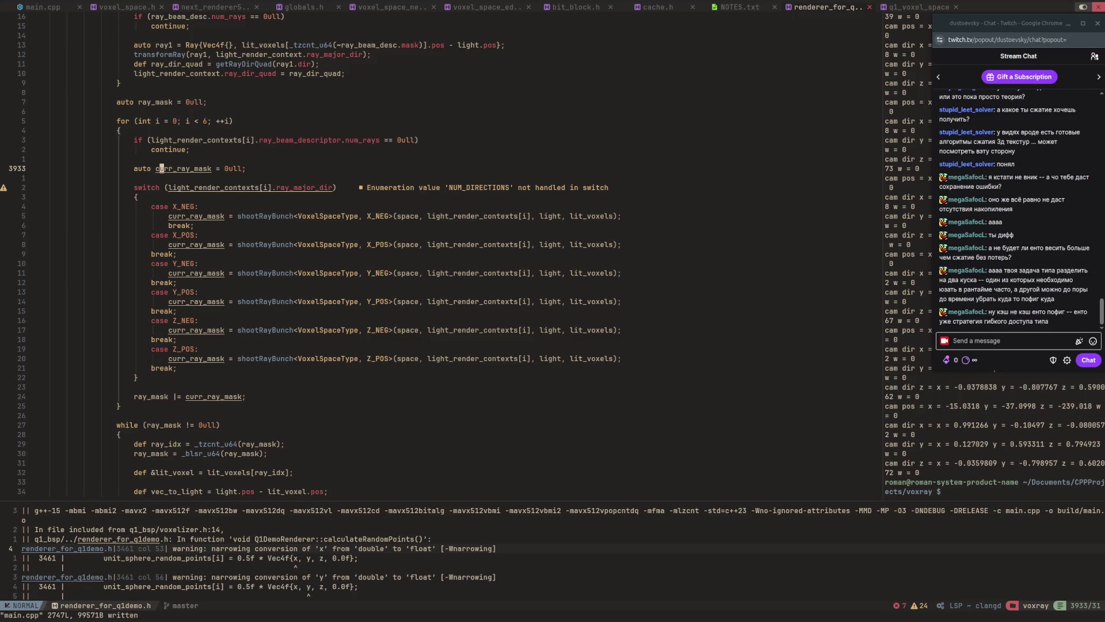
pyautogui.press('}')
pyautogui.press('}')
pyautogui.press('}')
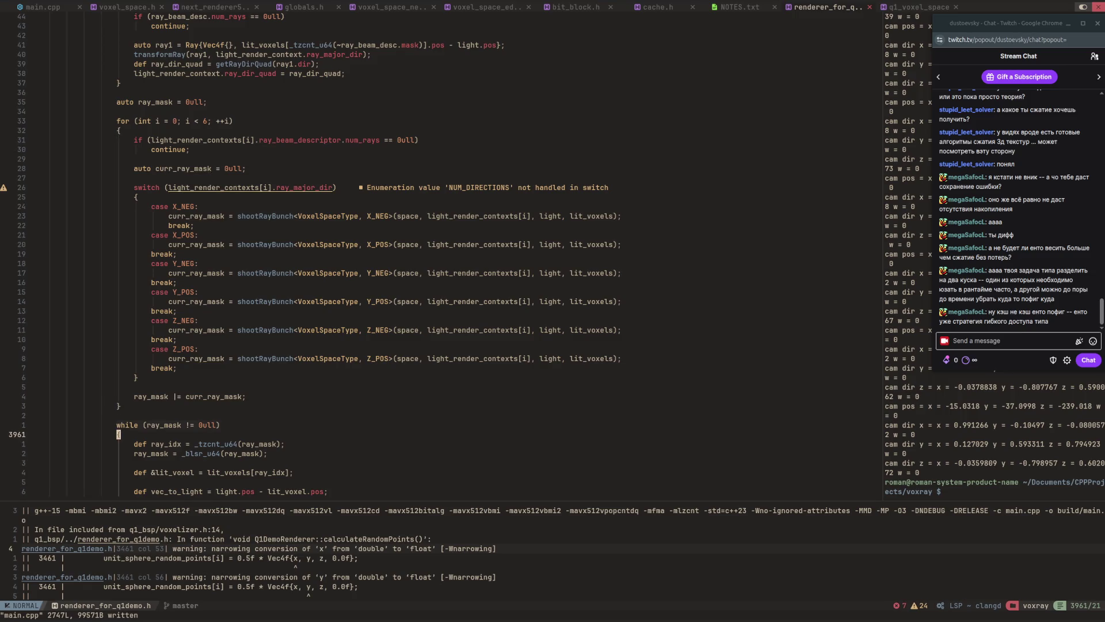
pyautogui.press('w')
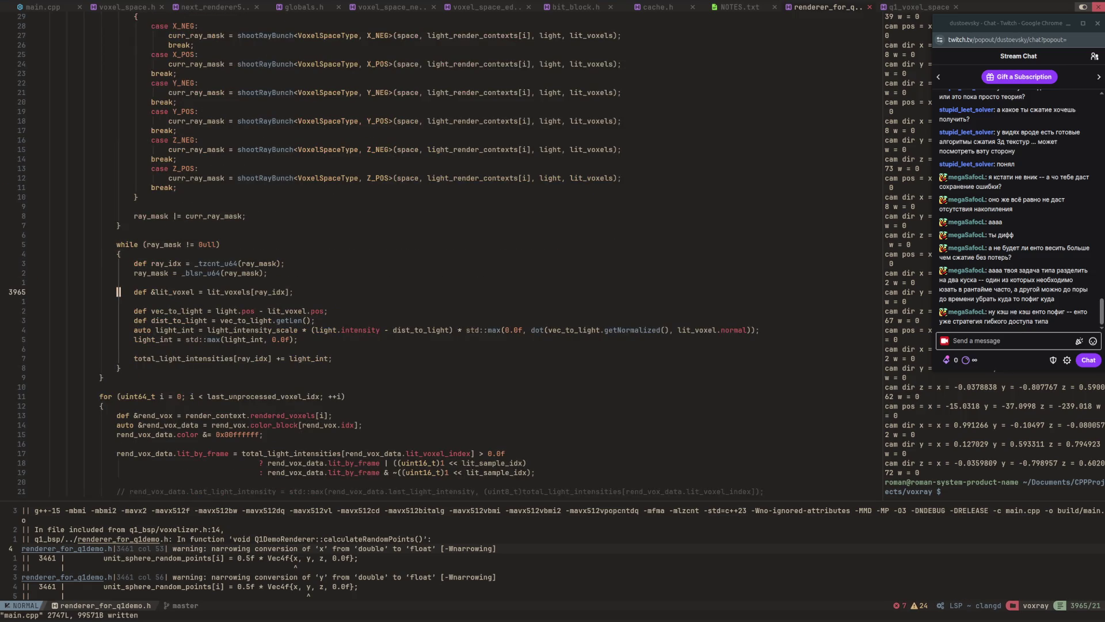
pyautogui.press('k')
pyautogui.press('k')
pyautogui.press('k')
pyautogui.press('w')
pyautogui.press('j')
pyautogui.press('j')
pyautogui.press('j')
pyautogui.press('w')
pyautogui.press('w')
pyautogui.press('j')
pyautogui.press('j')
pyautogui.press('l')
pyautogui.press('l')
pyautogui.press('l')
pyautogui.press('j')
pyautogui.press('j')
pyautogui.press('w')
pyautogui.press('w')
pyautogui.press('j')
pyautogui.press('l')
pyautogui.press('l')
pyautogui.press('l')
pyautogui.press('k')
pyautogui.press('l')
pyautogui.press('h')
pyautogui.press('h')
pyautogui.press('h')
pyautogui.press('b')
pyautogui.press('b')
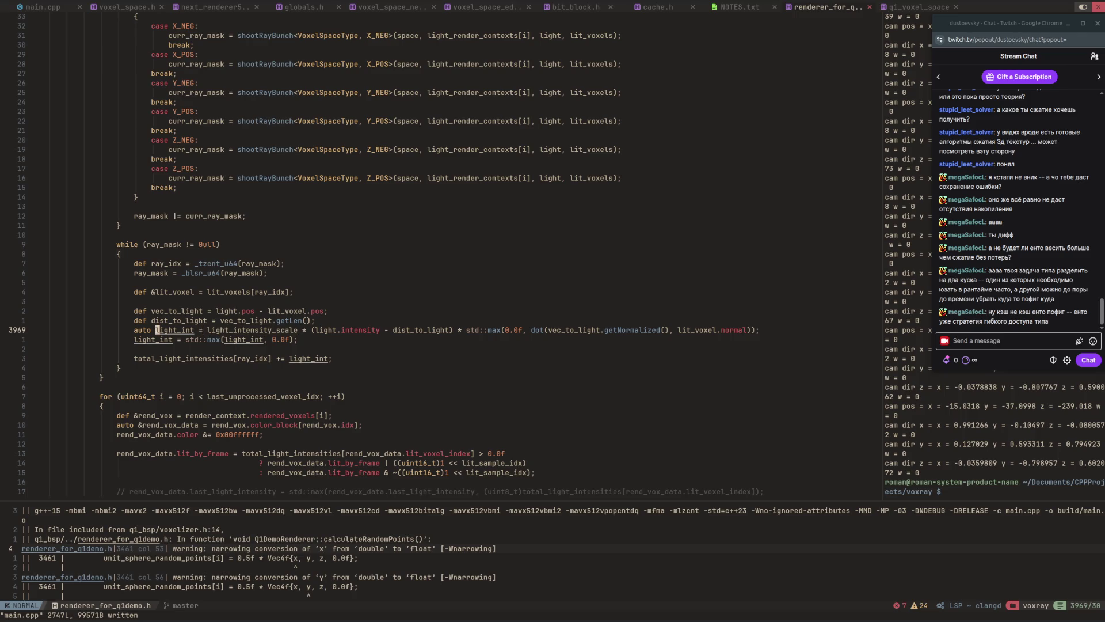
pyautogui.hotkey('shift', 'k')
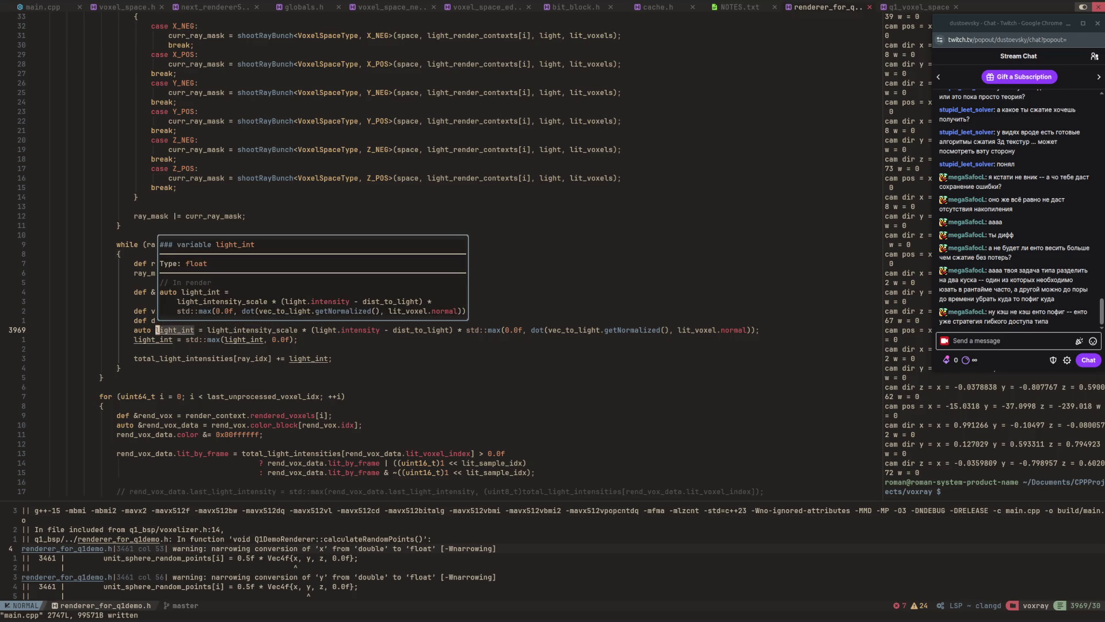
pyautogui.press('w')
pyautogui.press('w')
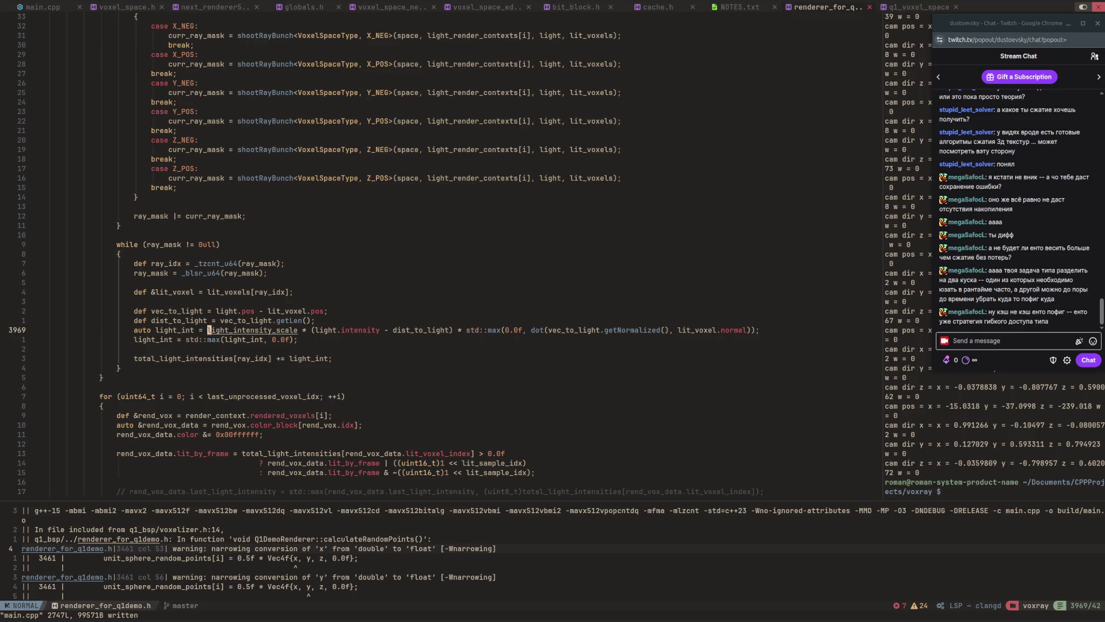
pyautogui.press('g')
pyautogui.press('d')
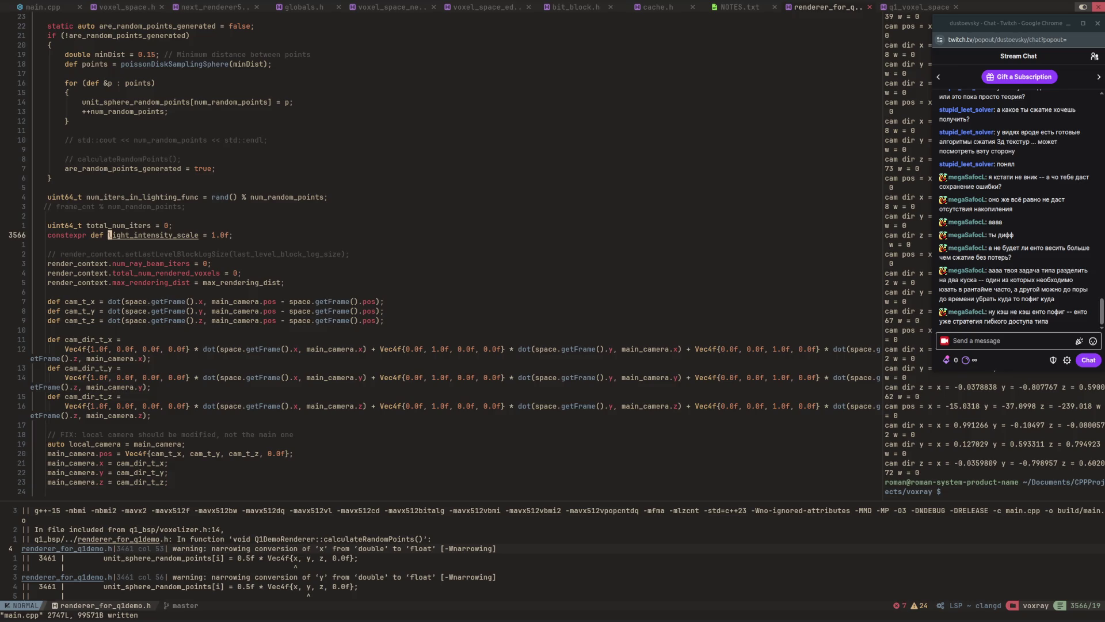
pyautogui.hotkey('ctrl', 'o')
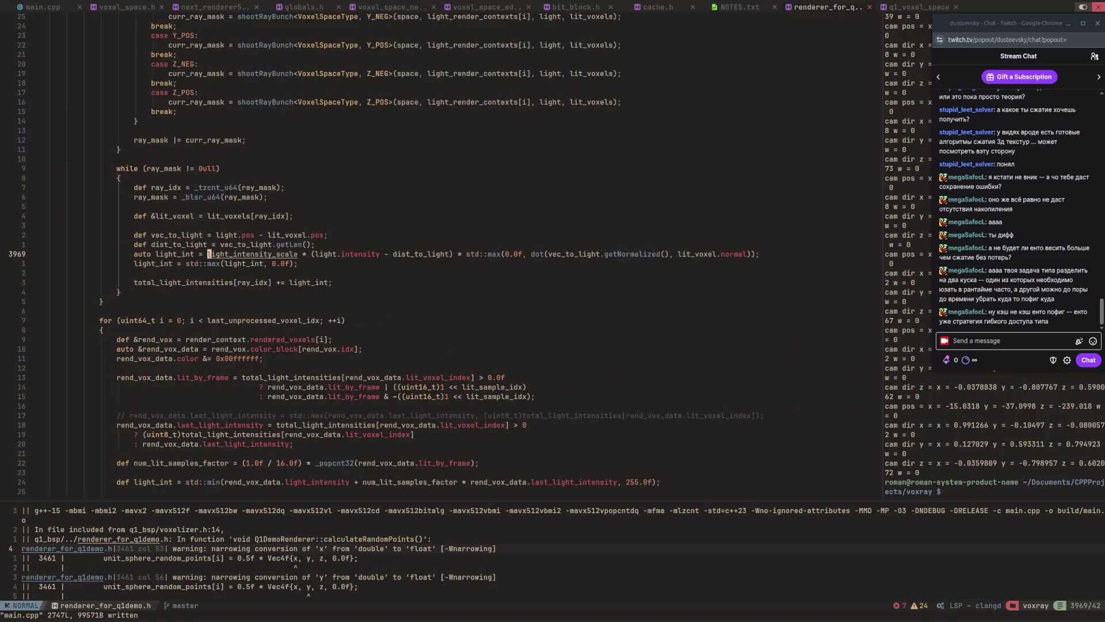
pyautogui.press('w')
pyautogui.press('w')
pyautogui.press('w')
pyautogui.press('l')
pyautogui.press('l')
pyautogui.press('l')
pyautogui.press('l')
pyautogui.press('l')
pyautogui.press('K')
pyautogui.press('w')
pyautogui.press('w')
pyautogui.press('w')
pyautogui.press('w')
pyautogui.press('w')
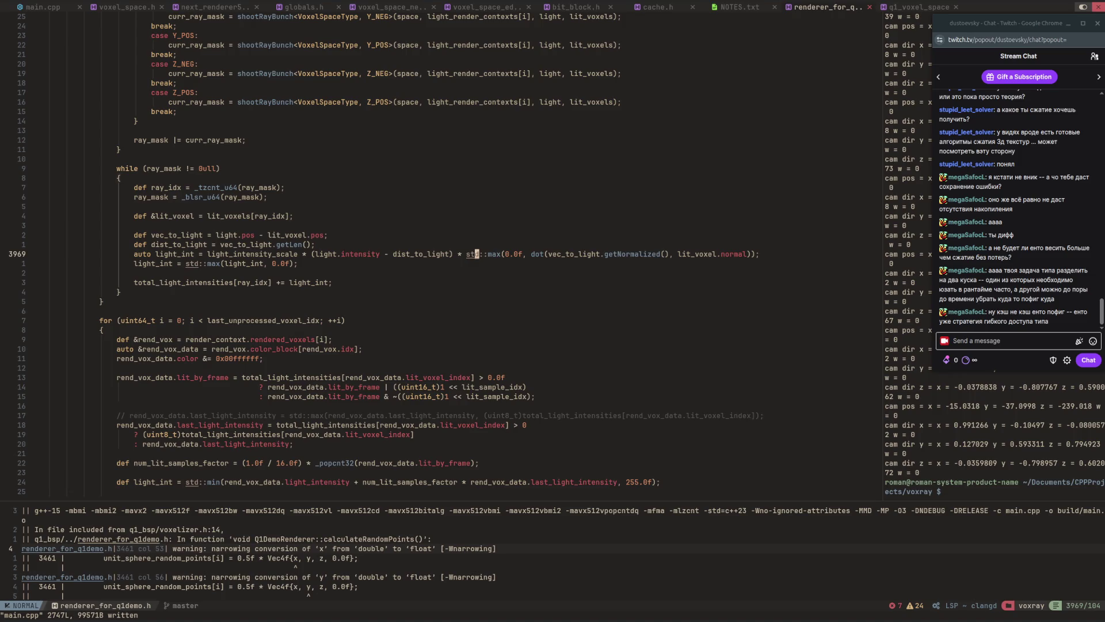
pyautogui.press('w')
pyautogui.press('w')
pyautogui.press('w')
pyautogui.press('l')
pyautogui.press('l')
pyautogui.press('l')
pyautogui.press('j')
pyautogui.press('^')
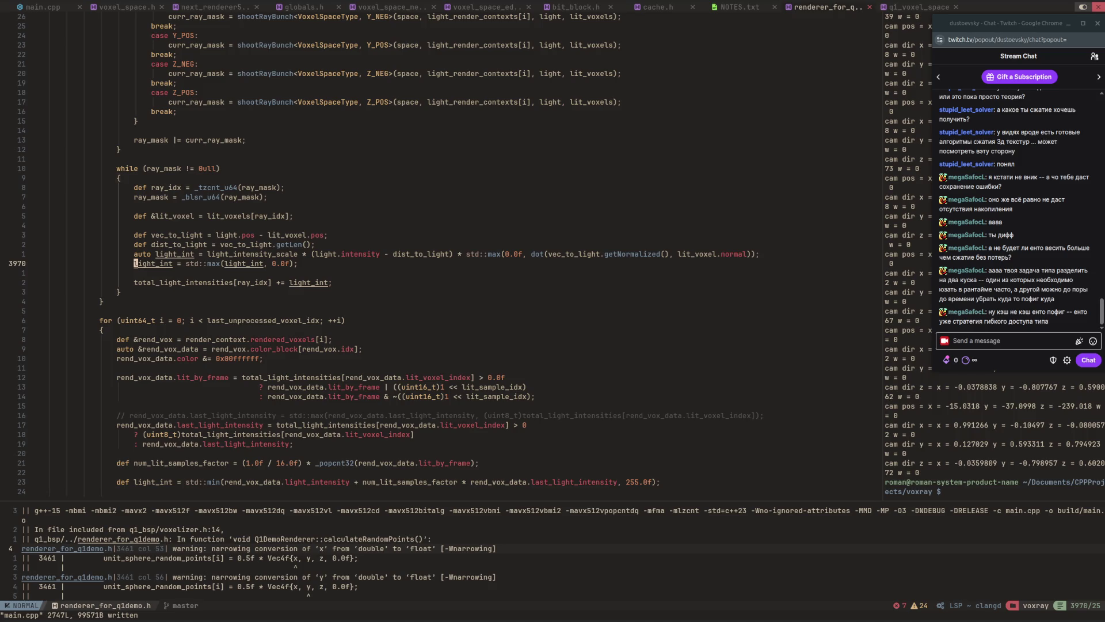
pyautogui.hotkey('shift', 'k')
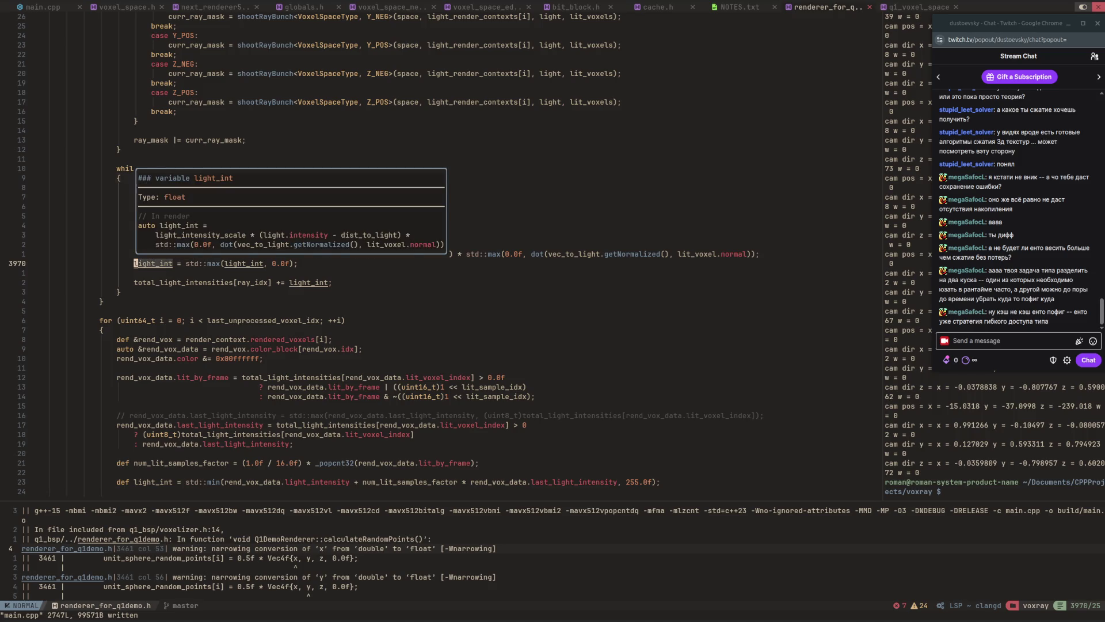
pyautogui.press('w')
pyautogui.press('w')
pyautogui.press('w')
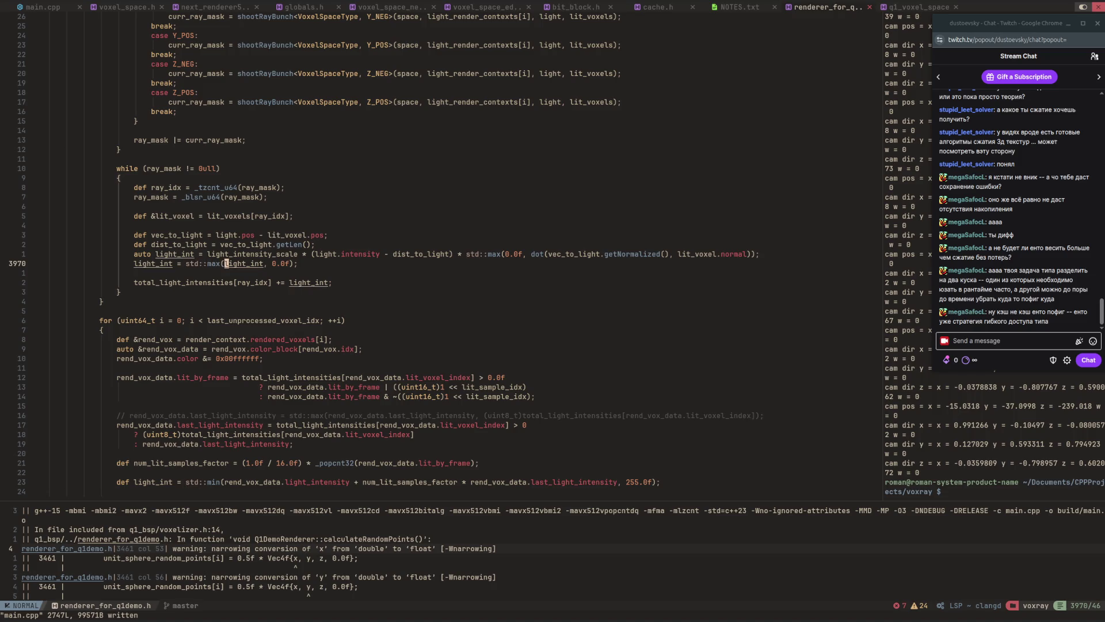
pyautogui.press('^')
pyautogui.press('j')
pyautogui.press('j')
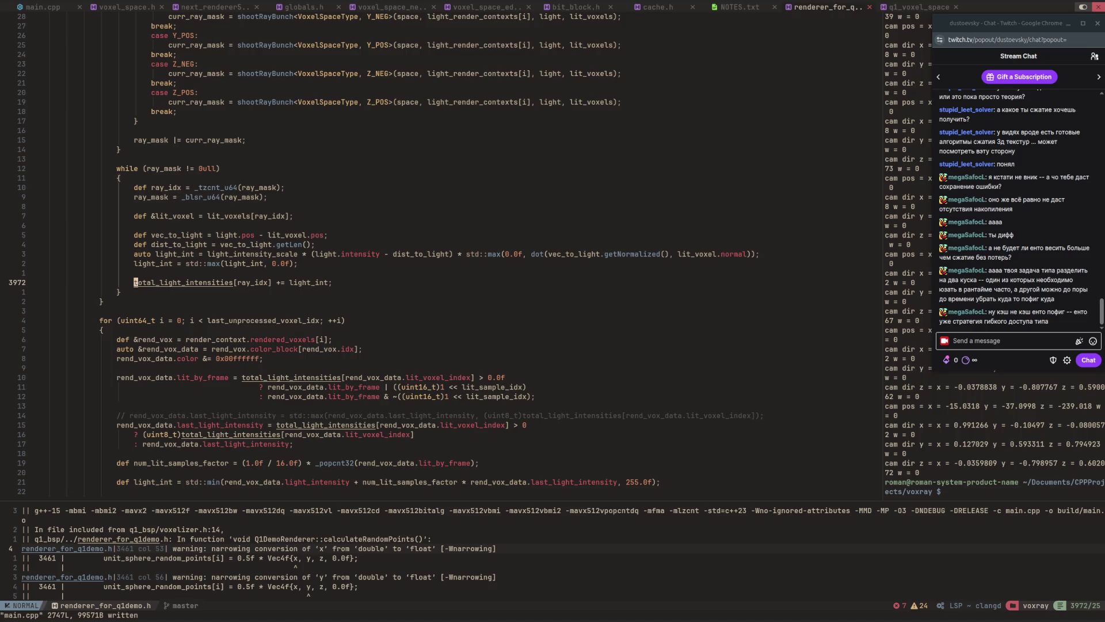
pyautogui.hotkey('shift', 'k')
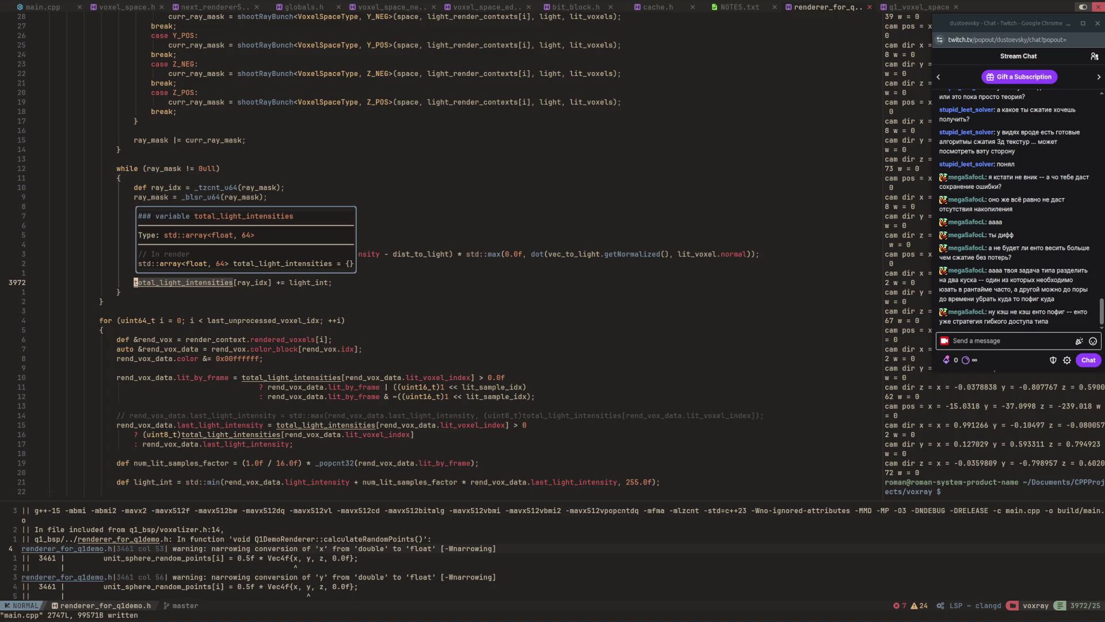
pyautogui.press('j')
pyautogui.press('j')
pyautogui.press('j')
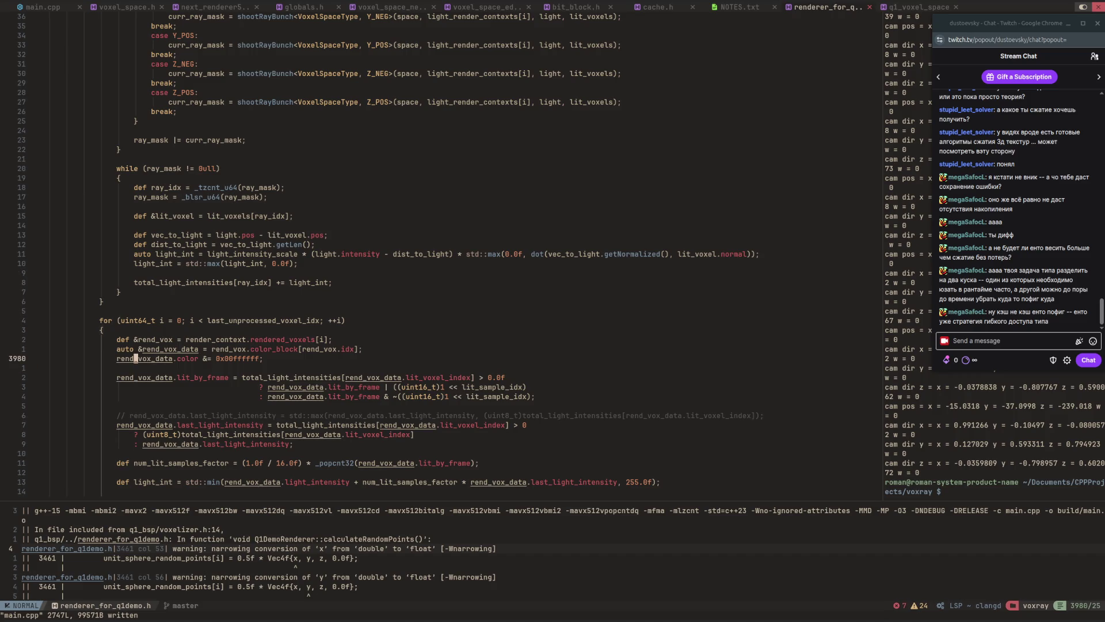
# Show the type of the lit_by_frame field on line 3983.
pyautogui.click(179, 378)
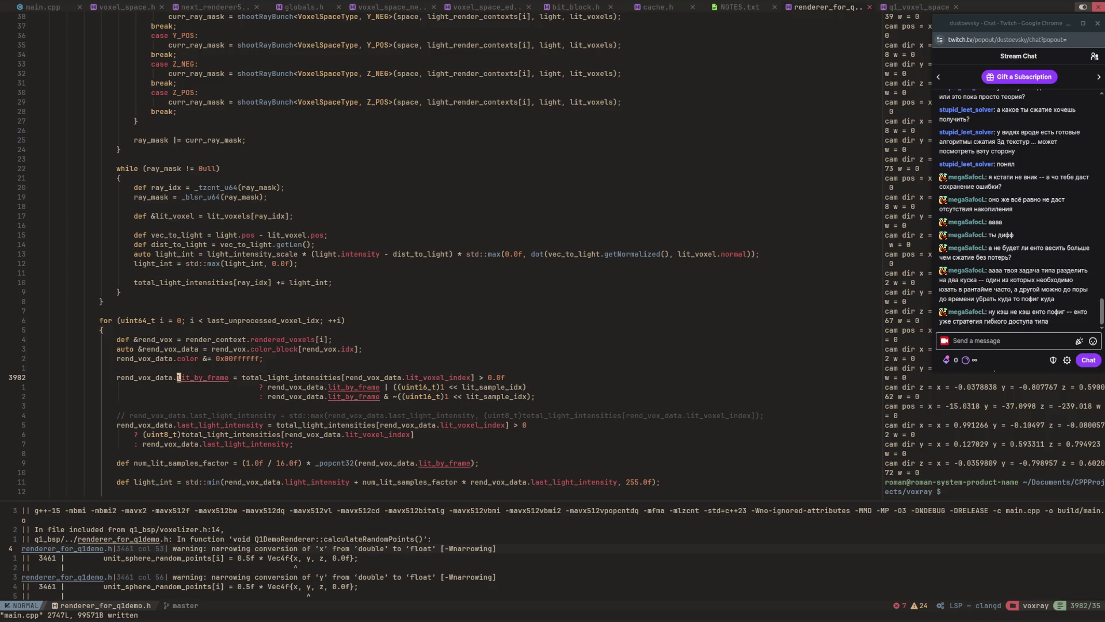
pyautogui.press('w')
pyautogui.press('w')
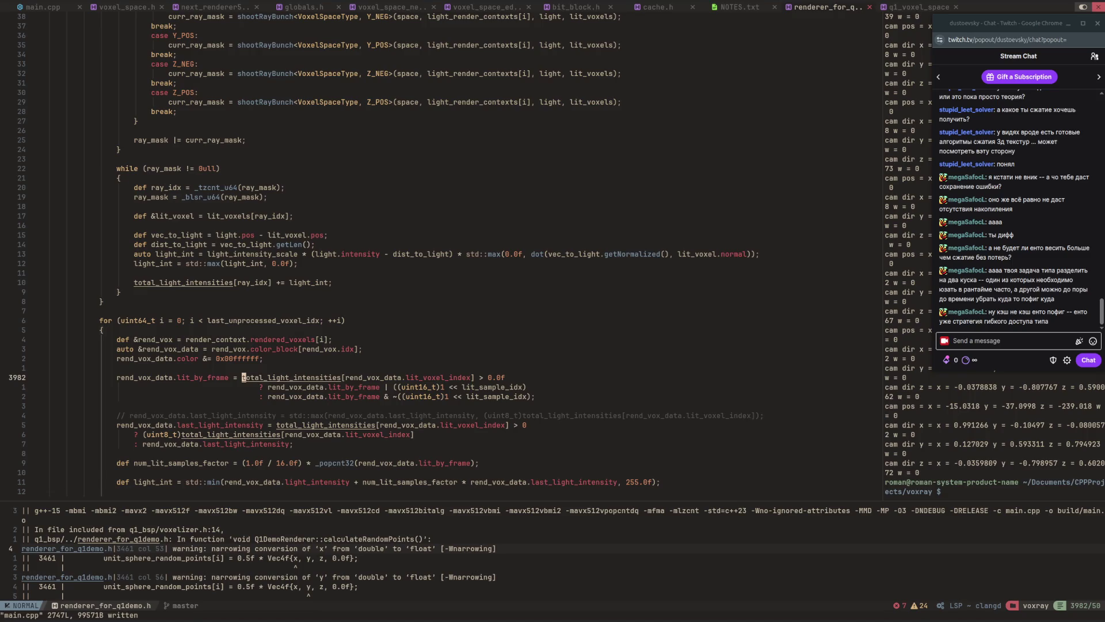
pyautogui.press('j')
pyautogui.press('w')
pyautogui.press('w')
pyautogui.press('w')
pyautogui.press('K')
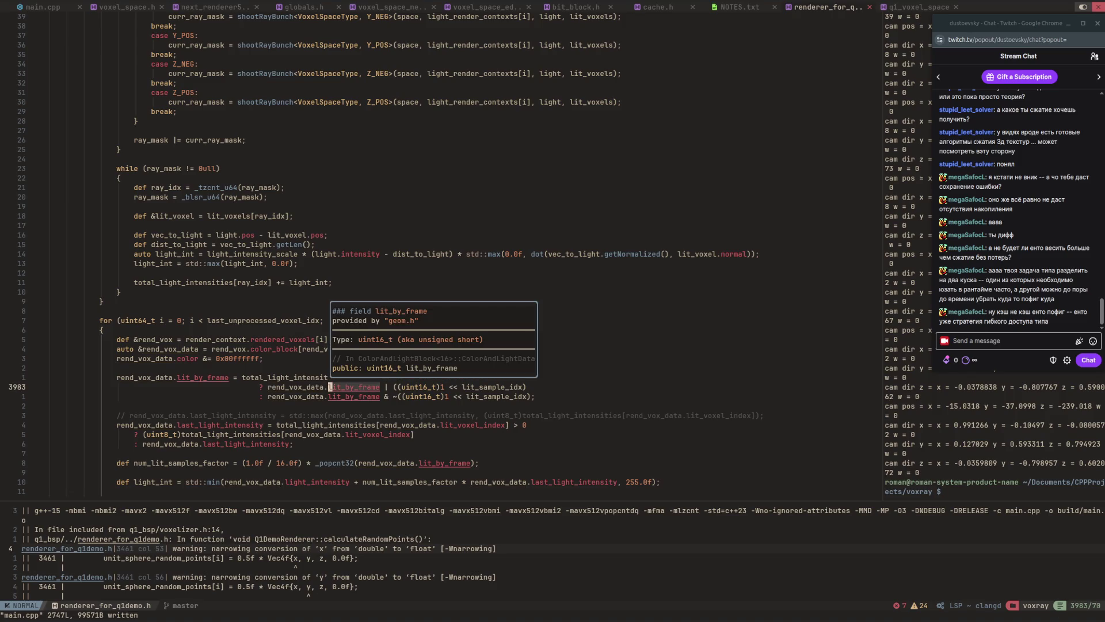
pyautogui.press('h')
pyautogui.press('h')
pyautogui.press('h')
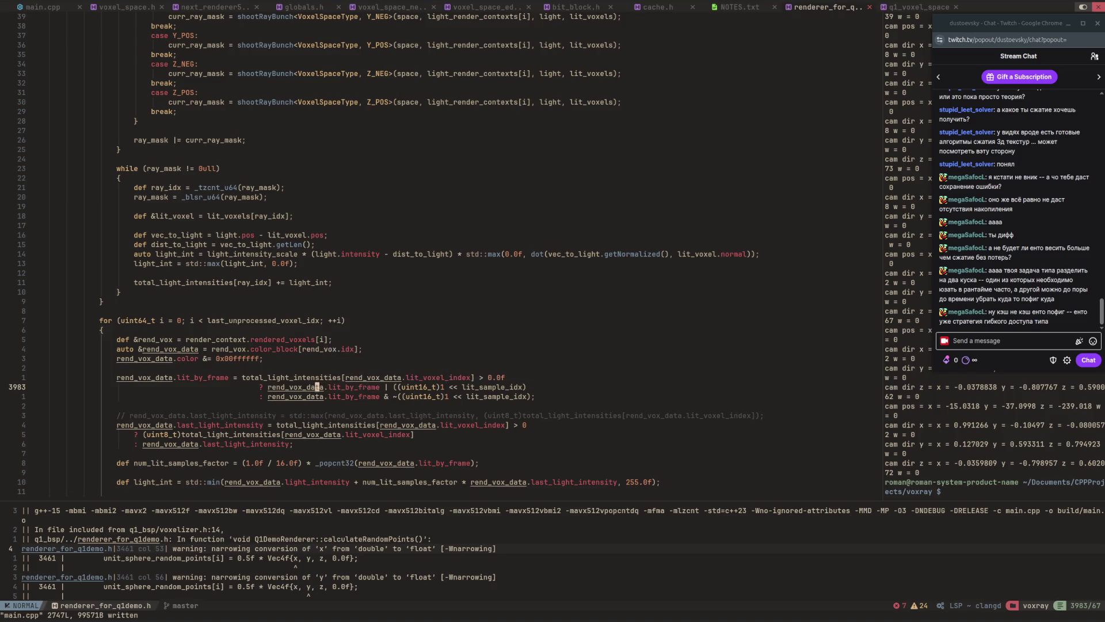
# Inspect color_block on line 3979 and jump to its definition in RenderedVoxel.
pyautogui.press('k')
pyautogui.press('k')
pyautogui.press('k')
pyautogui.press('^')
pyautogui.press('l')
pyautogui.press('l')
pyautogui.press('w')
pyautogui.press('w')
pyautogui.press('w')
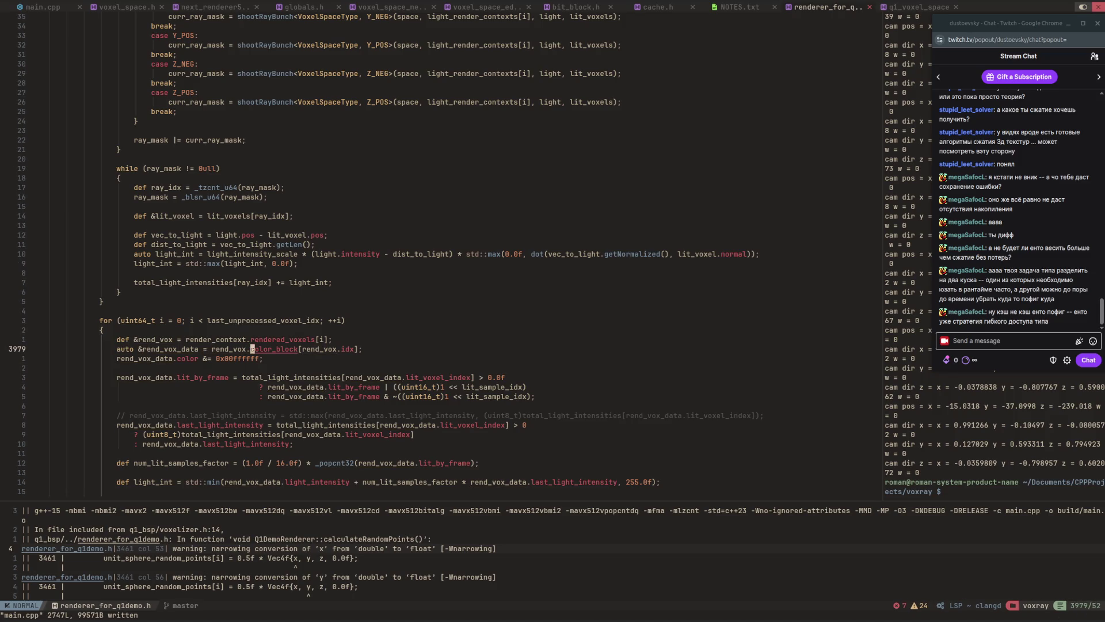
pyautogui.press('K')
pyautogui.press('g')
pyautogui.press('d')
pyautogui.press('^')
# Jump to the ColorAndLightData definition in geom.h.
pyautogui.press('k')
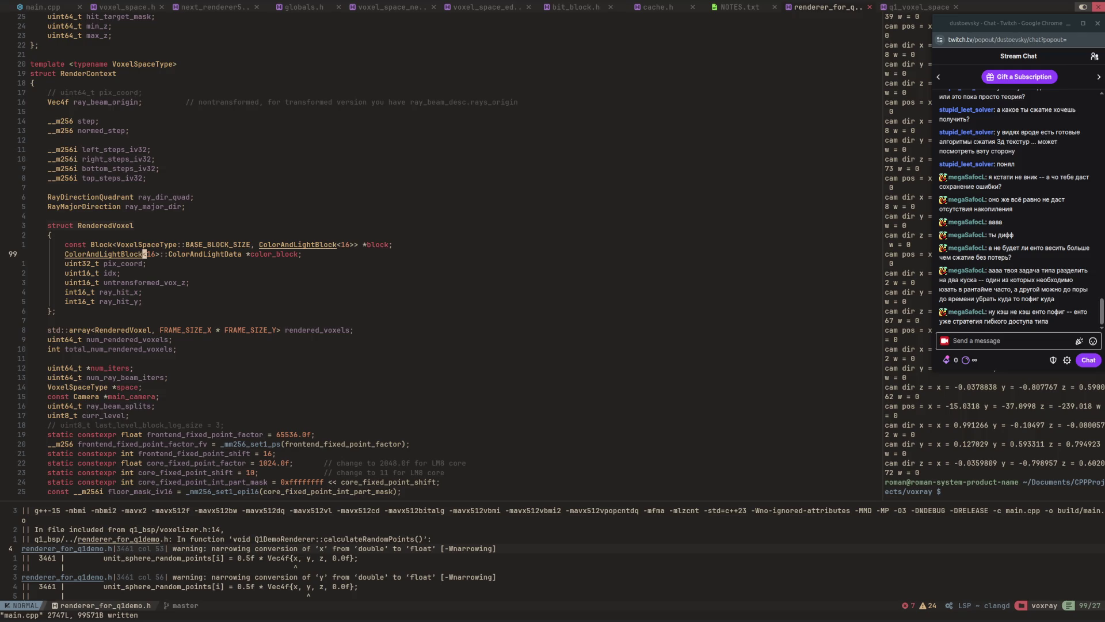
pyautogui.press('j')
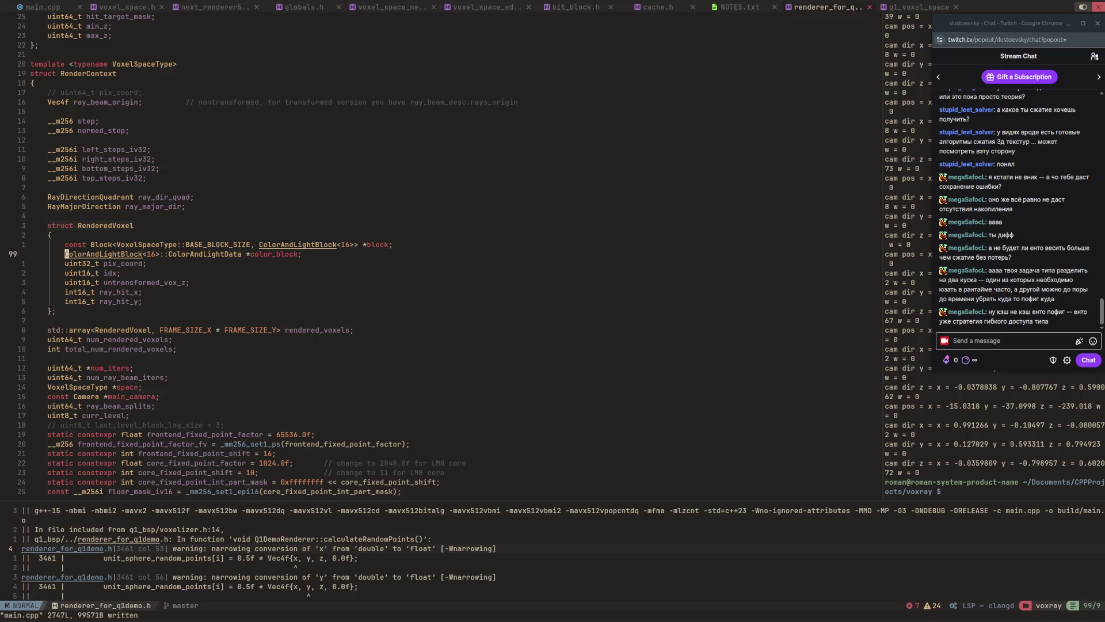
pyautogui.press('$')
pyautogui.press('b')
pyautogui.press('b')
pyautogui.press('b')
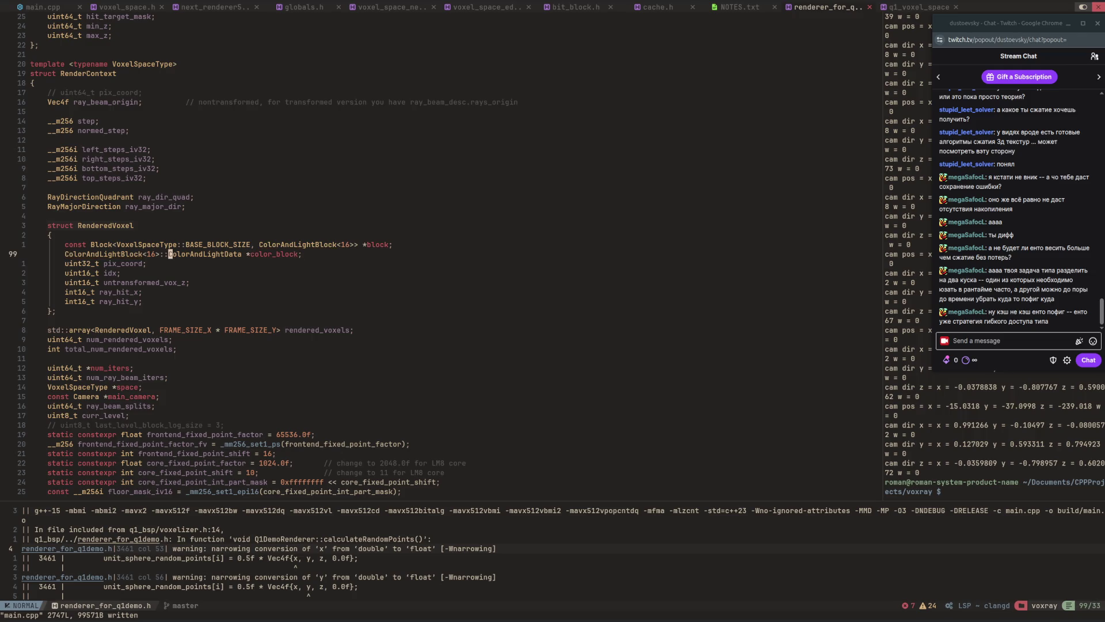
pyautogui.press('g')
pyautogui.press('d')
# Check its color, lit_by_frame and last_light_intensity fields, then return to line 3979.
pyautogui.click(79, 273)
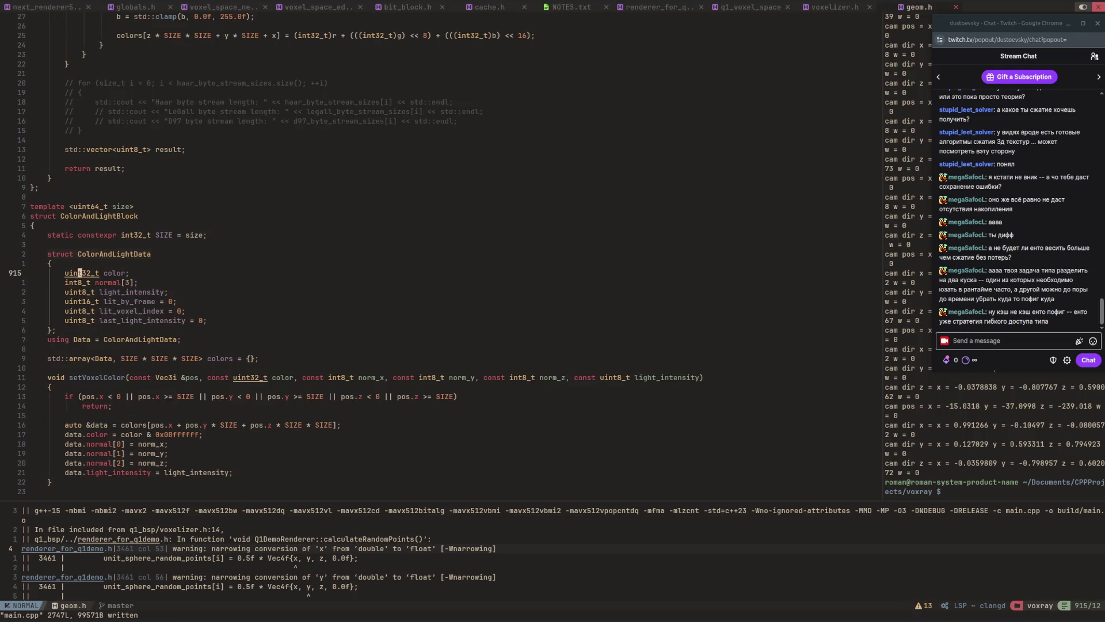
pyautogui.press('j')
pyautogui.press('j')
pyautogui.press('j')
pyautogui.click(79, 320)
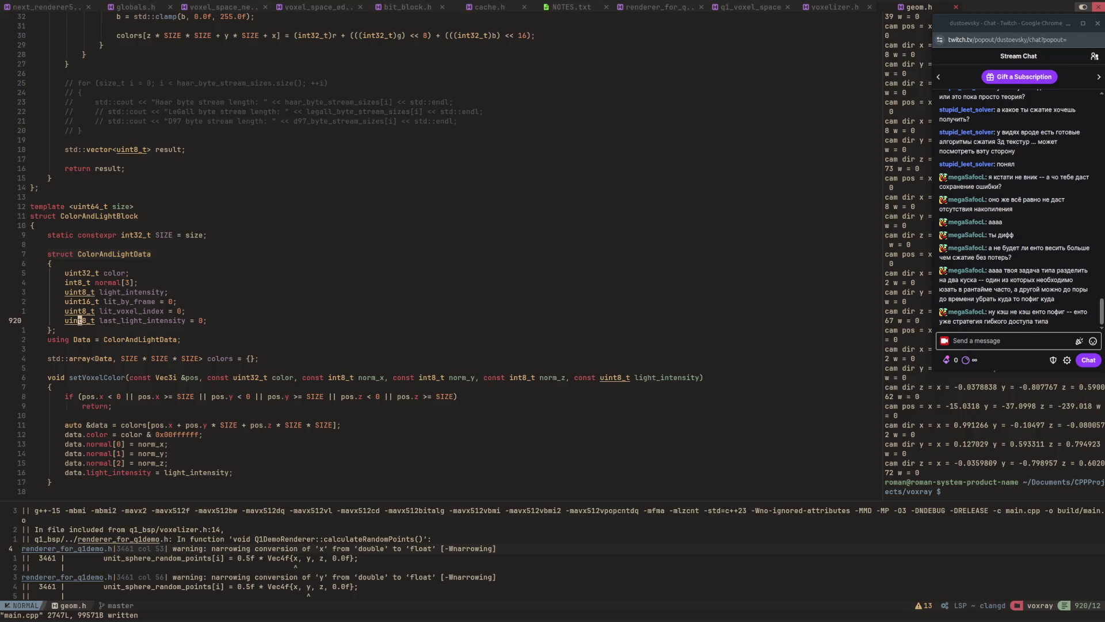
pyautogui.hotkey('ctrl', 'o')
pyautogui.hotkey('ctrl', 'o')
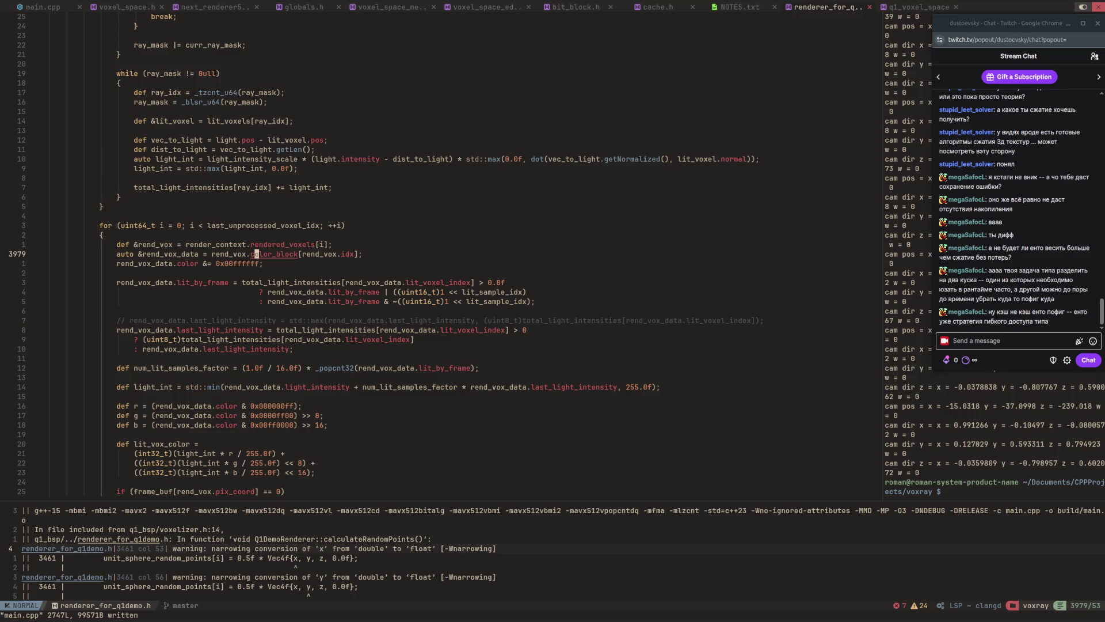
pyautogui.press('1')
pyautogui.press('0')
pyautogui.press('k')
pyautogui.press('w')
pyautogui.press('w')
pyautogui.press('w')
pyautogui.press('K')
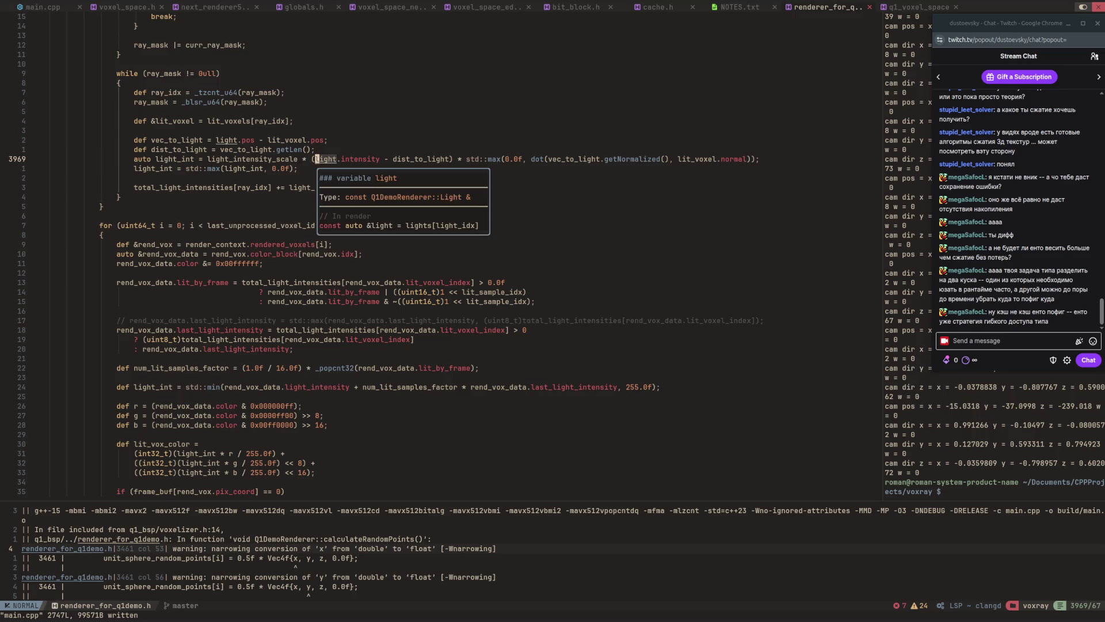
pyautogui.press('l')
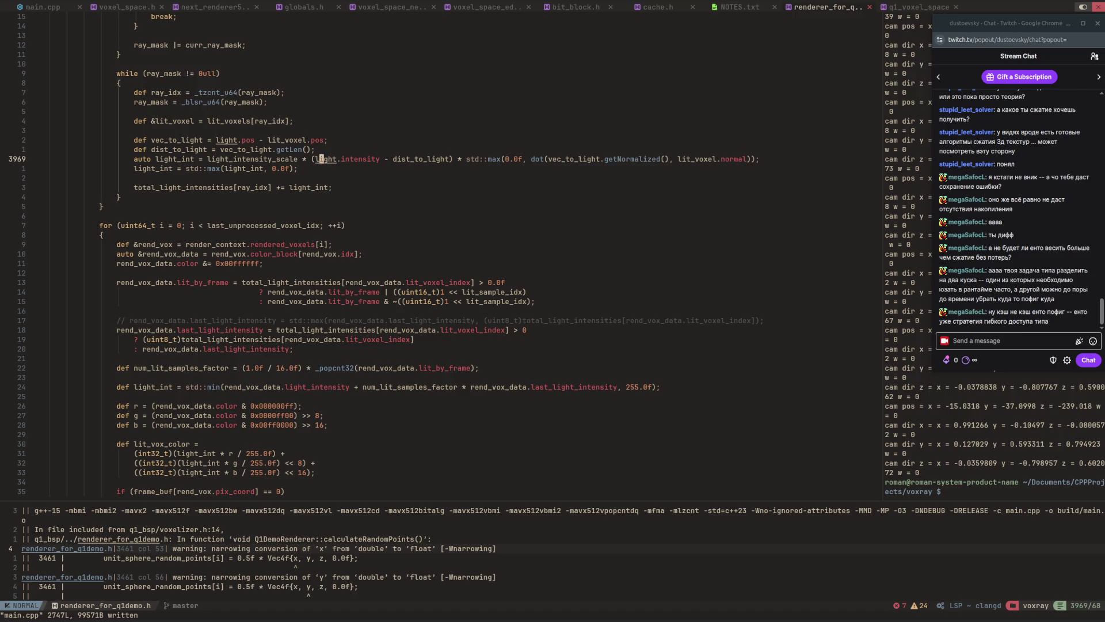
pyautogui.press('g')
pyautogui.press('d')
pyautogui.press('l')
pyautogui.press('l')
pyautogui.press('w')
pyautogui.press('w')
pyautogui.press('g')
pyautogui.press('d')
pyautogui.press('b')
pyautogui.press('g')
pyautogui.press('d')
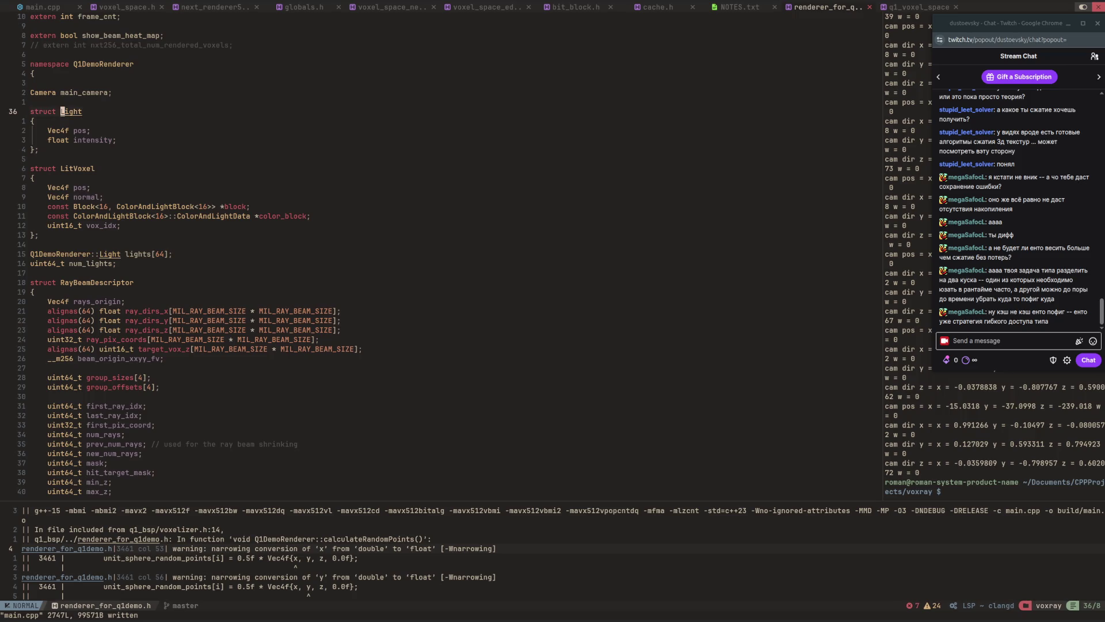
pyautogui.hotkey('ctrl', 'o')
pyautogui.hotkey('ctrl', 'o')
pyautogui.hotkey('ctrl', 'o')
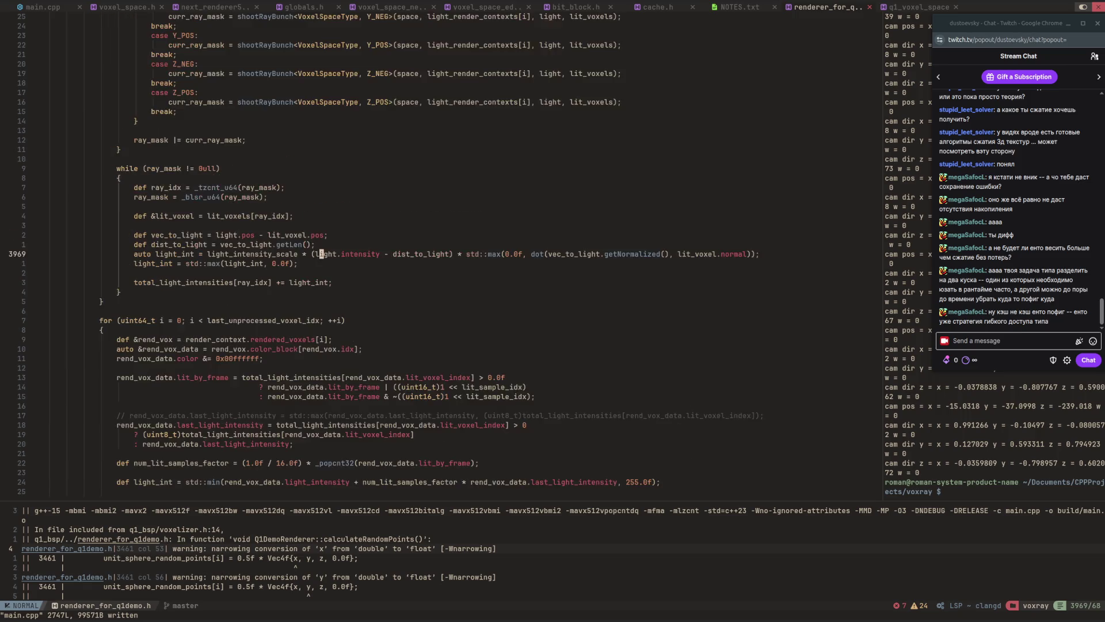
pyautogui.press('l')
pyautogui.press('l')
pyautogui.press('l')
pyautogui.press('l')
pyautogui.press('l')
pyautogui.press('j')
pyautogui.press('^')
pyautogui.press('w')
pyautogui.press('w')
pyautogui.press('w')
pyautogui.press('w')
pyautogui.press('w')
pyautogui.press('1')
pyautogui.press('2')
pyautogui.press('j')
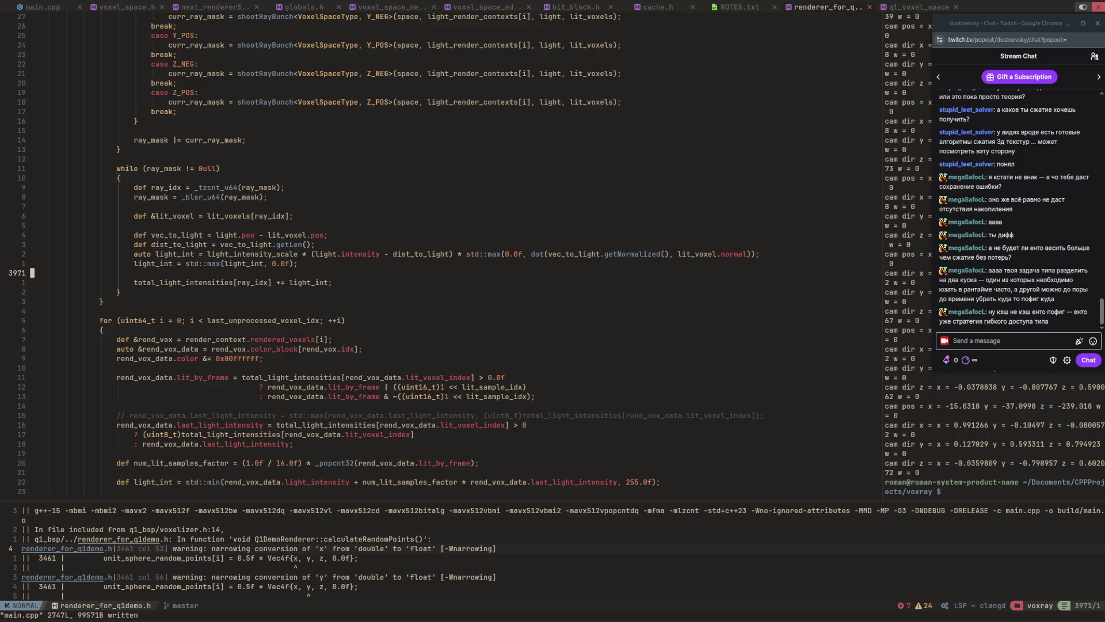
pyautogui.press('w')
pyautogui.press('w')
pyautogui.press('l')
pyautogui.press('l')
pyautogui.press('l')
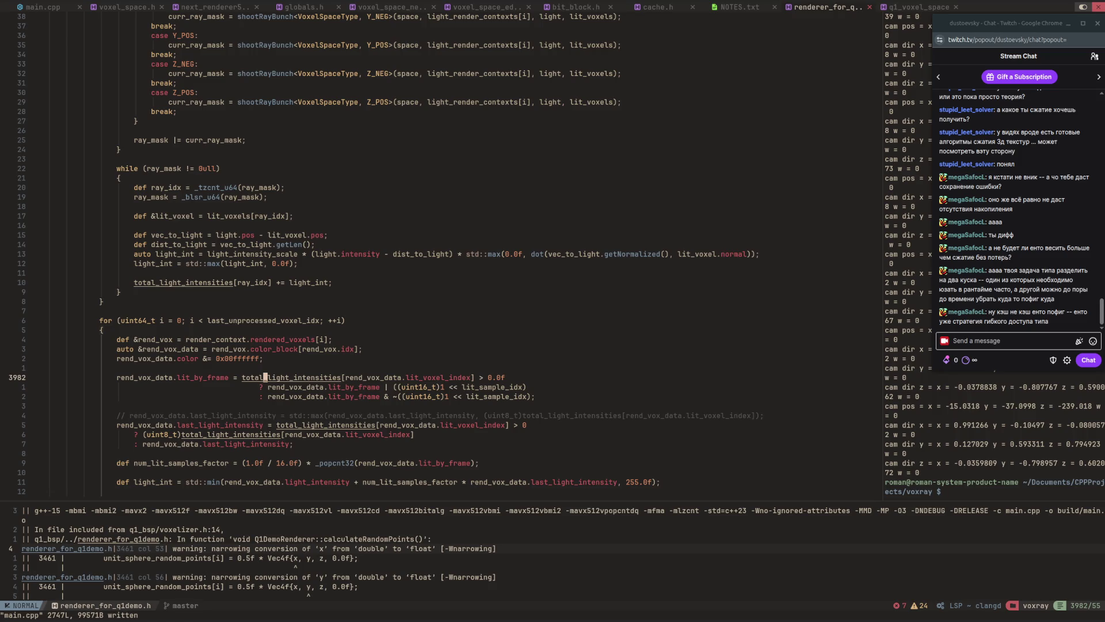
pyautogui.press('6')
pyautogui.press('k')
pyautogui.press('}')
pyautogui.press('}')
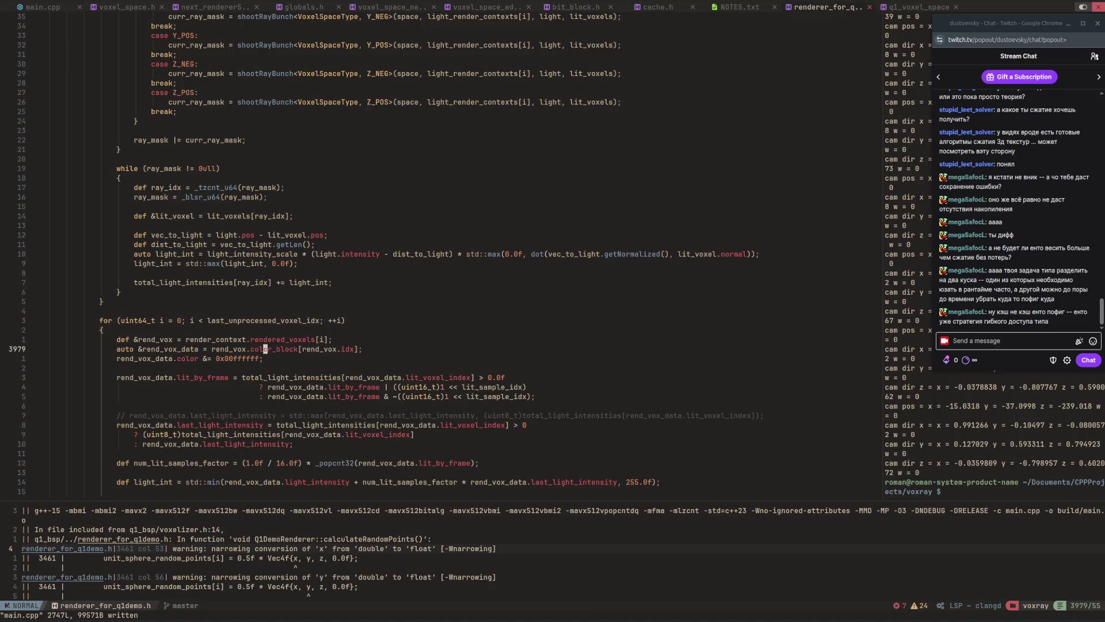
pyautogui.click(266, 425)
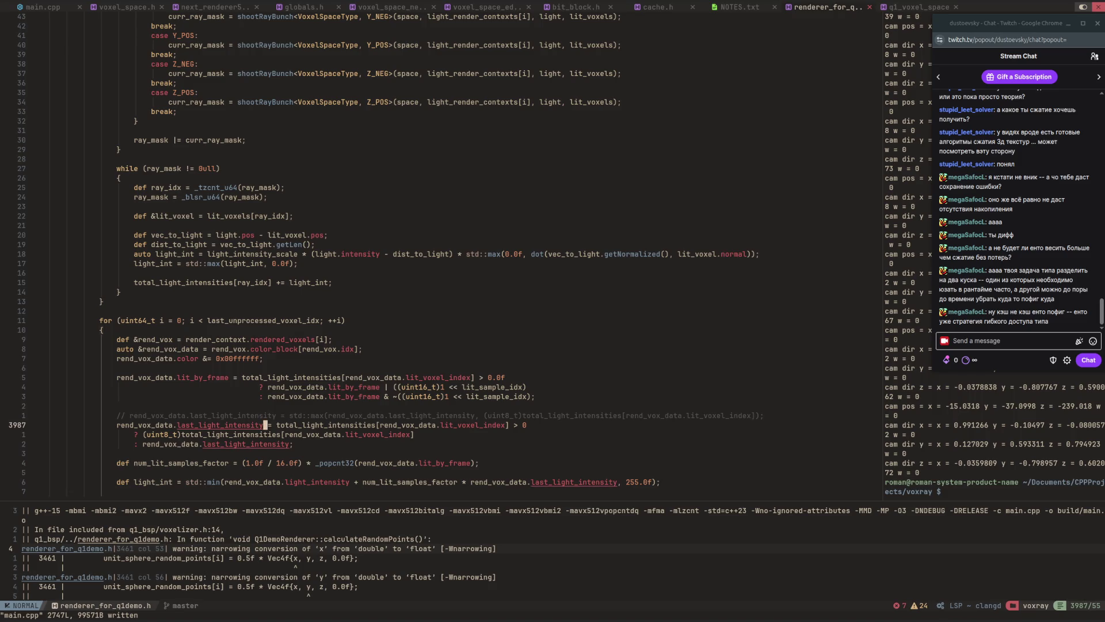
pyautogui.press('z')
pyautogui.press('z')
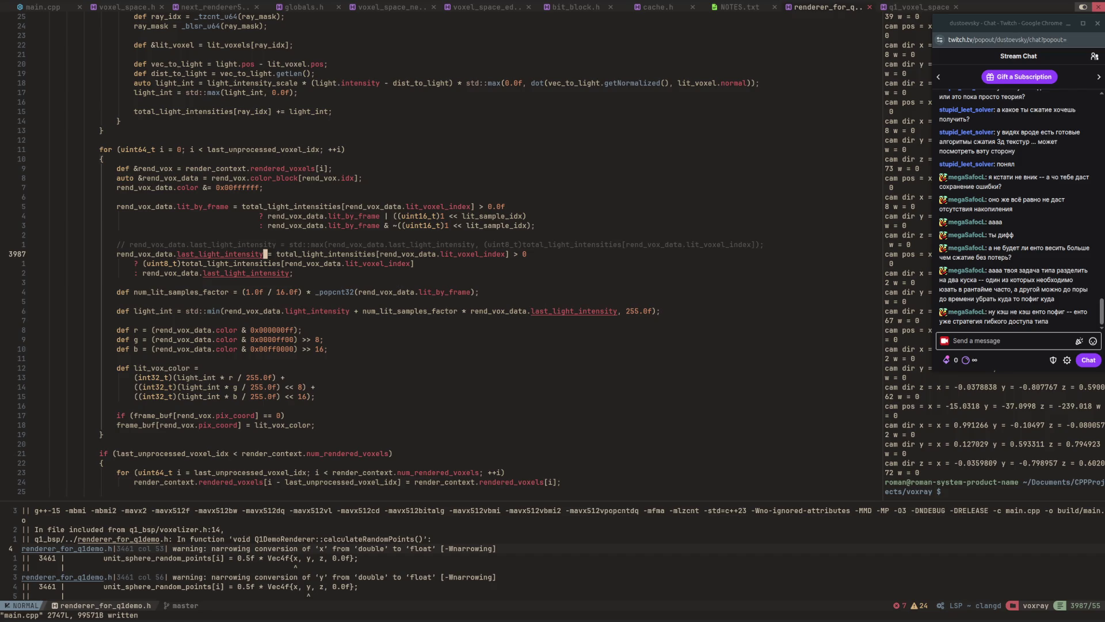
pyautogui.click(266, 263)
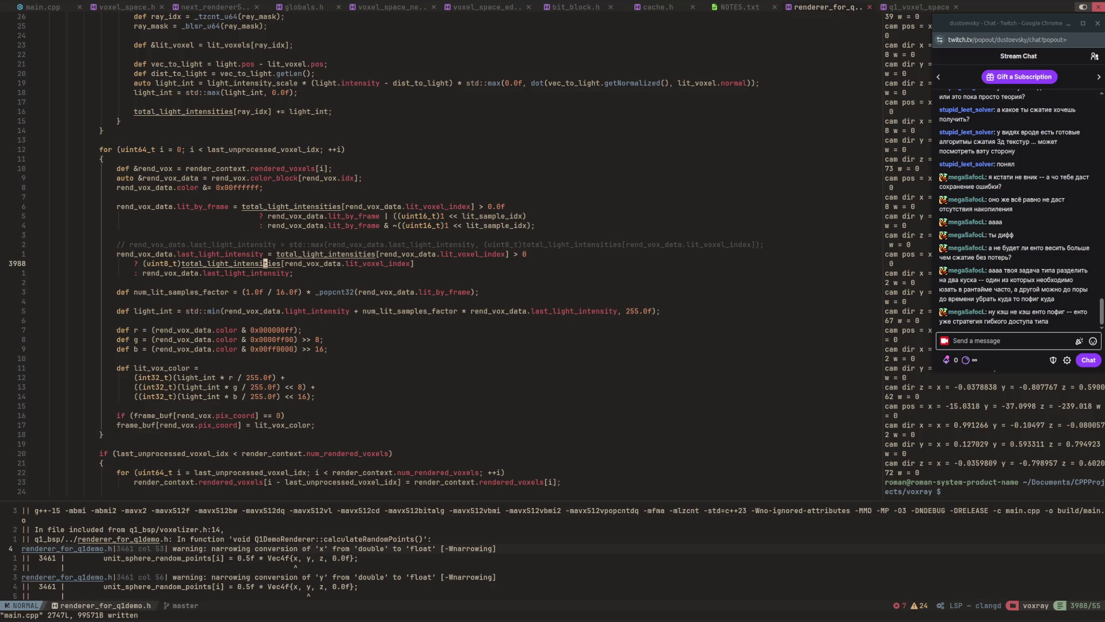
# Show the type info for total_light_intensities on line 3987.
pyautogui.press('k')
pyautogui.press('l')
pyautogui.press('l')
pyautogui.press('l')
pyautogui.hotkey('shift', 'k')
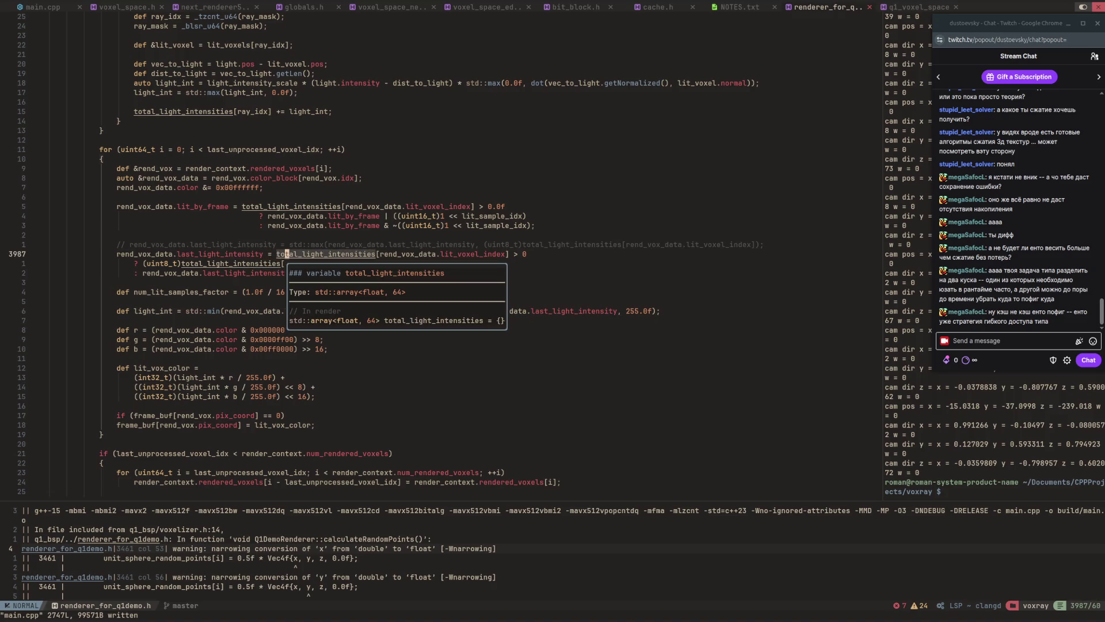
pyautogui.press('l')
# Make line 3987's comparison use 0.0f and save renderer_for_q1demo.h.
pyautogui.hotkey('shift', 'a')
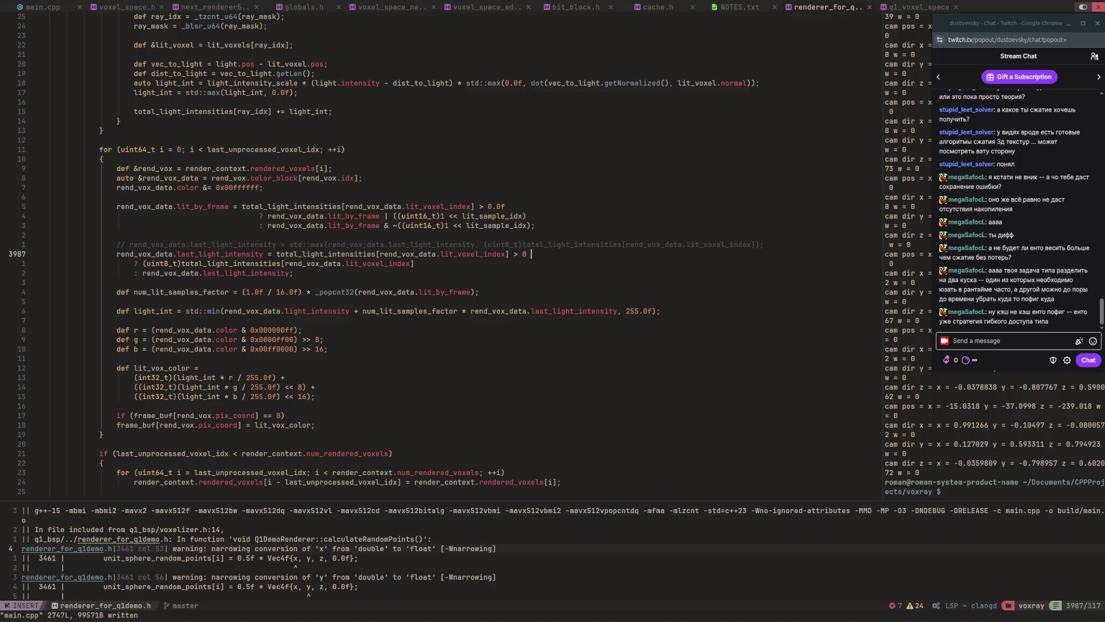
pyautogui.press('BackSpace')
pyautogui.write('.0f')
pyautogui.press('Escape')
pyautogui.write(':w')
pyautogui.press('Return')
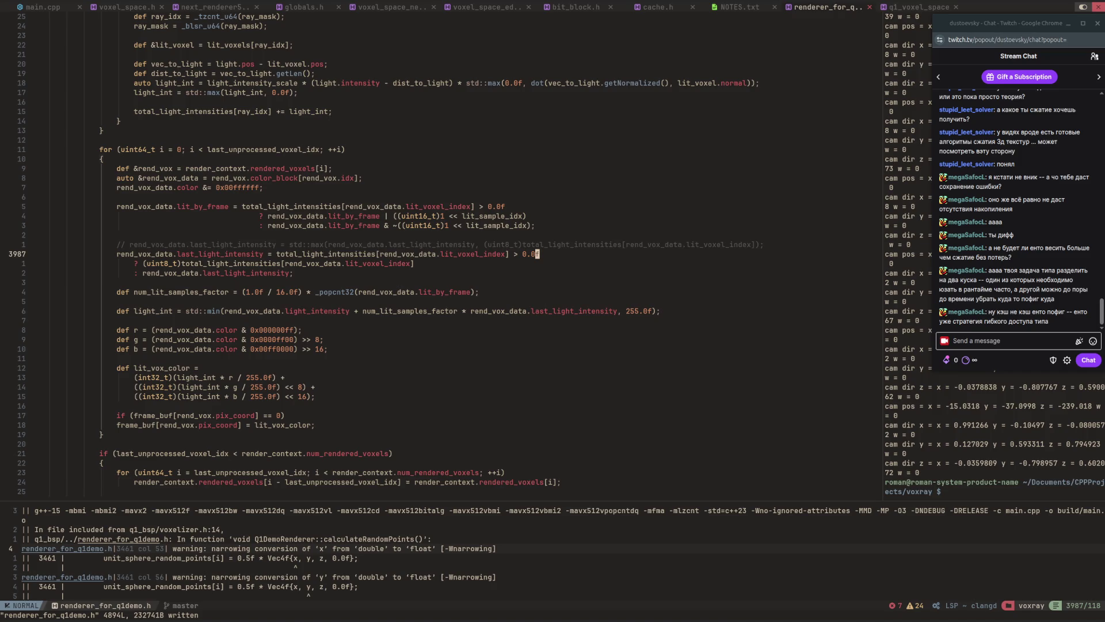
# Move to the uint8_t cast on line 3988.
pyautogui.click(278, 254)
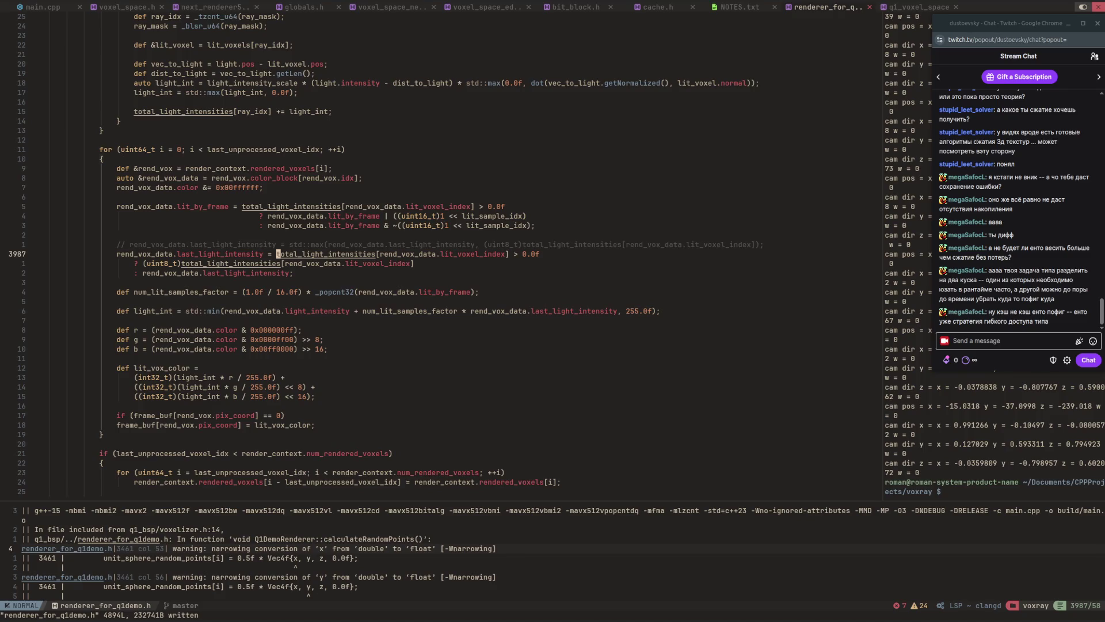
pyautogui.press('j')
pyautogui.click(178, 263)
# Confirm last_light_intensity is declared uint8_t in geom.h, then return to line 3988.
pyautogui.press('l')
pyautogui.press('k')
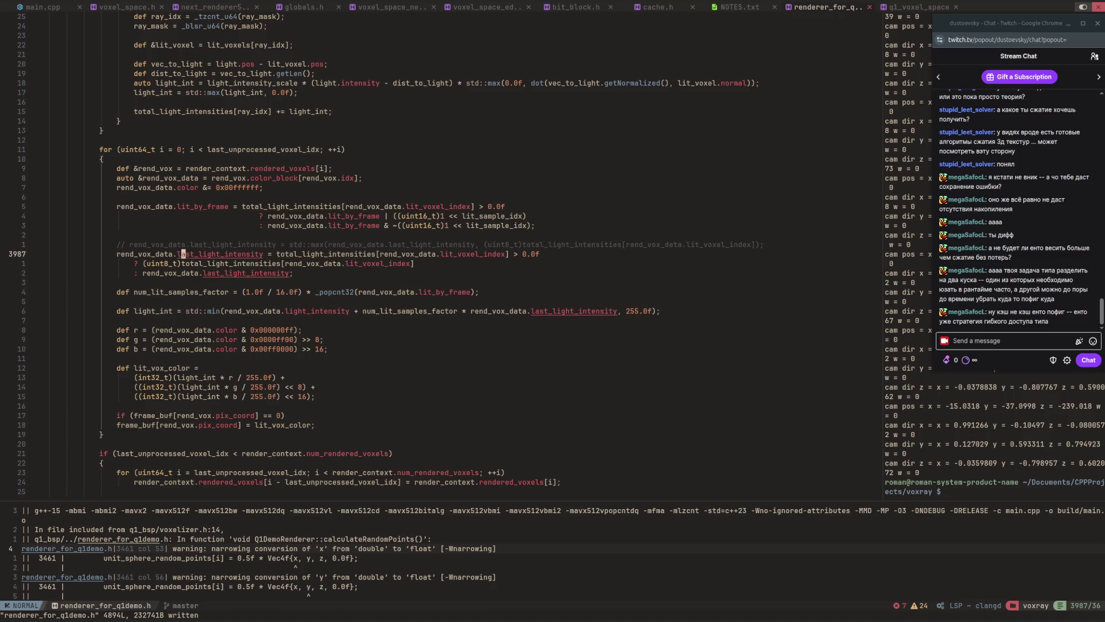
pyautogui.press('g')
pyautogui.press('d')
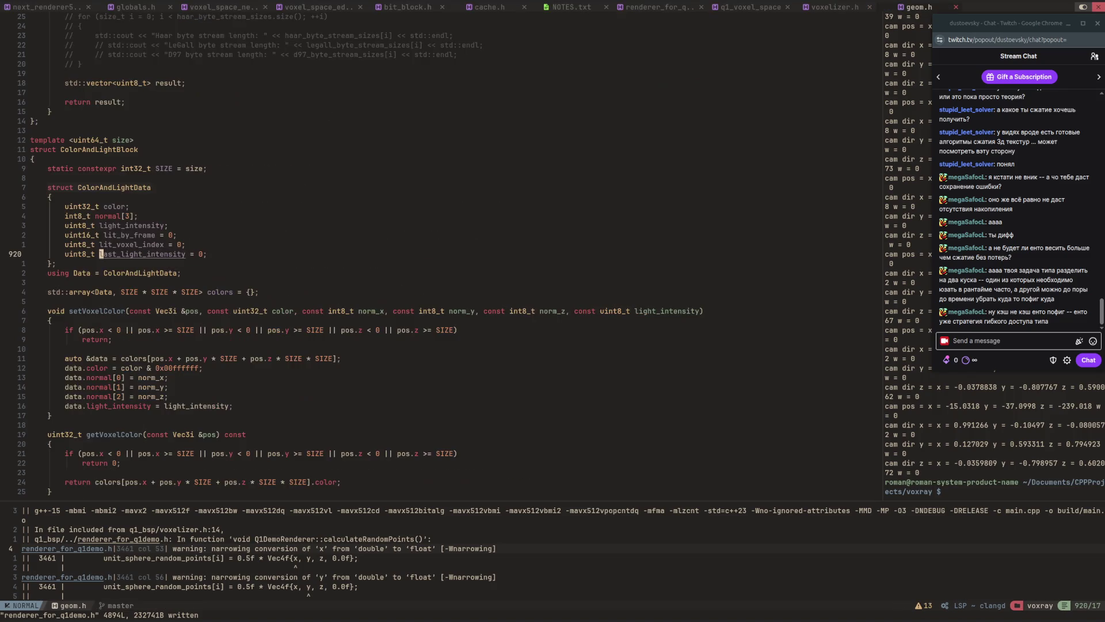
pyautogui.press('h')
pyautogui.press('h')
pyautogui.press('h')
pyautogui.press('k')
pyautogui.press('k')
pyautogui.press('k')
pyautogui.press('j')
pyautogui.press('j')
pyautogui.press('j')
pyautogui.press('l')
pyautogui.press('l')
pyautogui.press('l')
pyautogui.hotkey('ctrl', 'o')
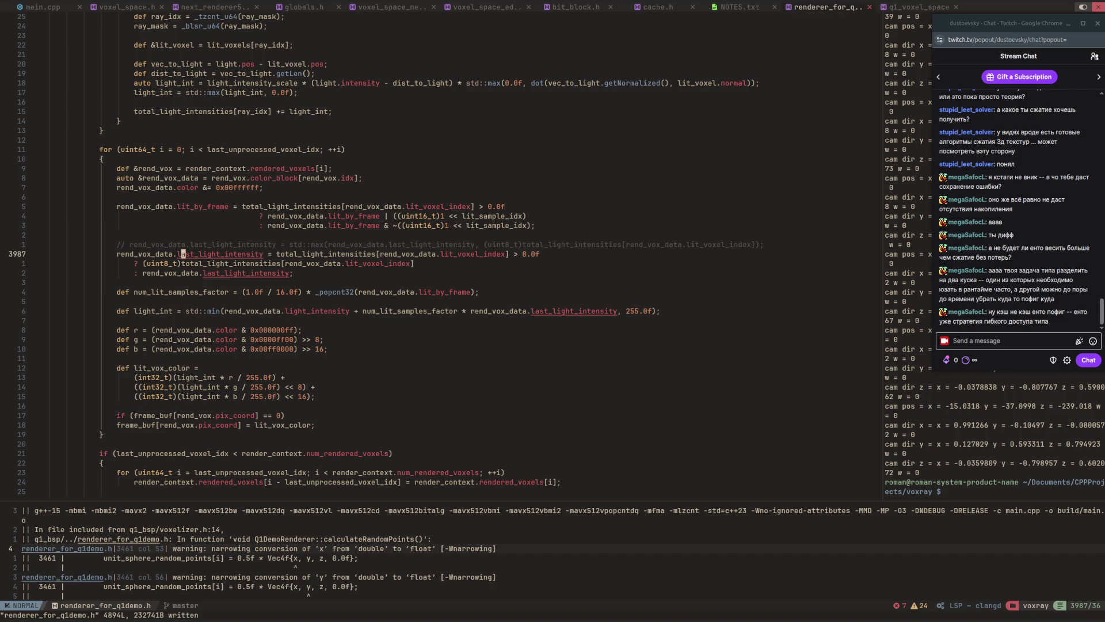
# Clamp line 3988's total_light_intensities with std::min(255.0f, …) and start a release build.
pyautogui.click(183, 263)
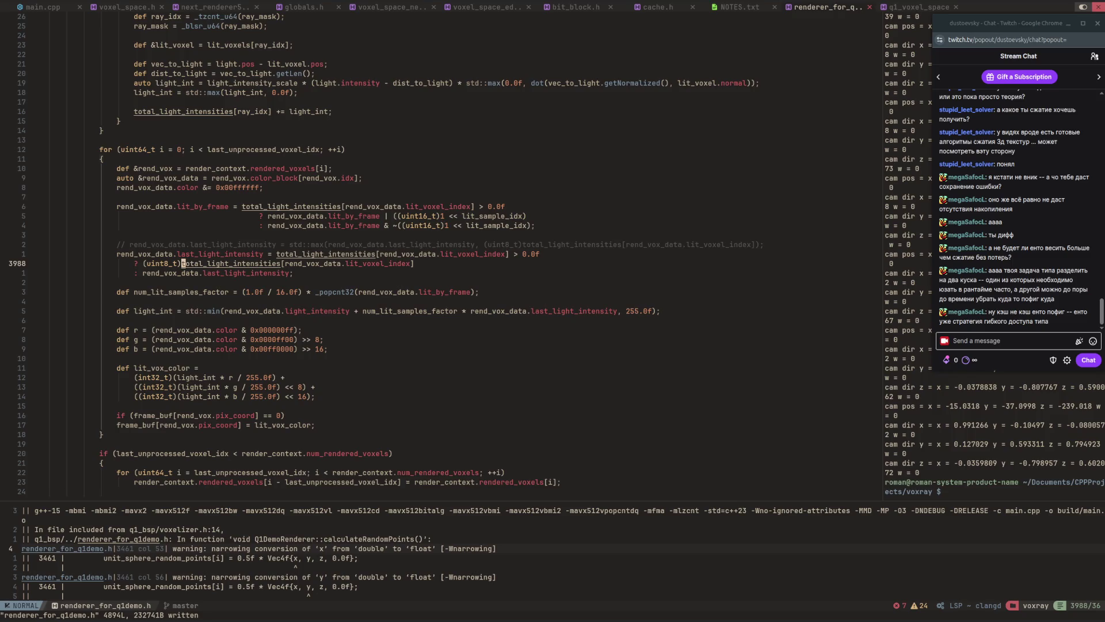
pyautogui.press('v')
pyautogui.press('$')
pyautogui.press('S')
pyautogui.press(')')
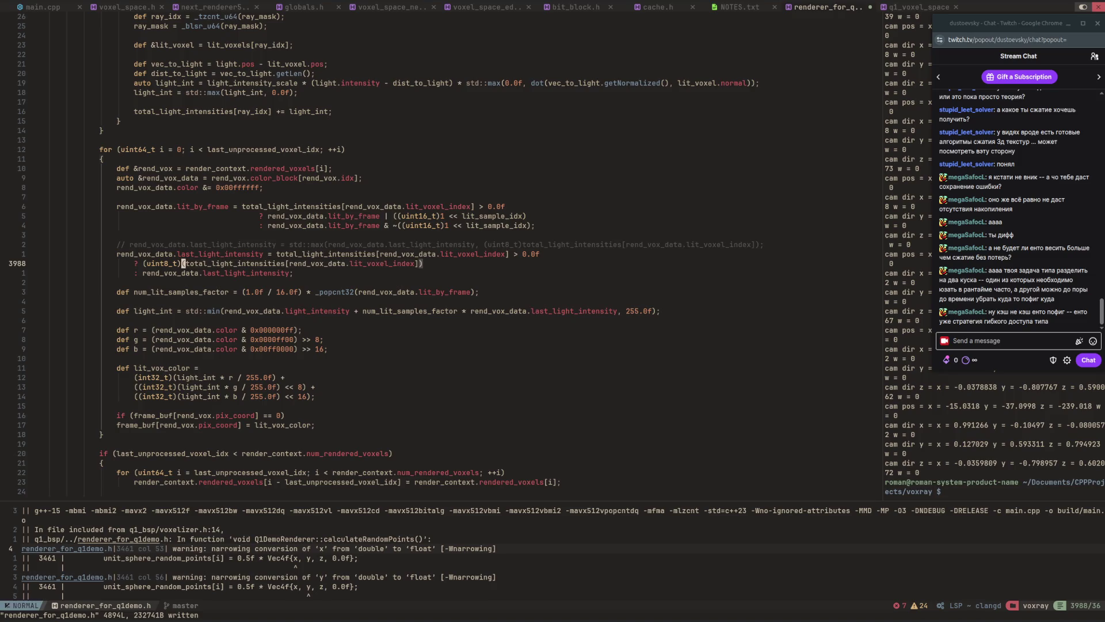
pyautogui.write('int8_t)std:')
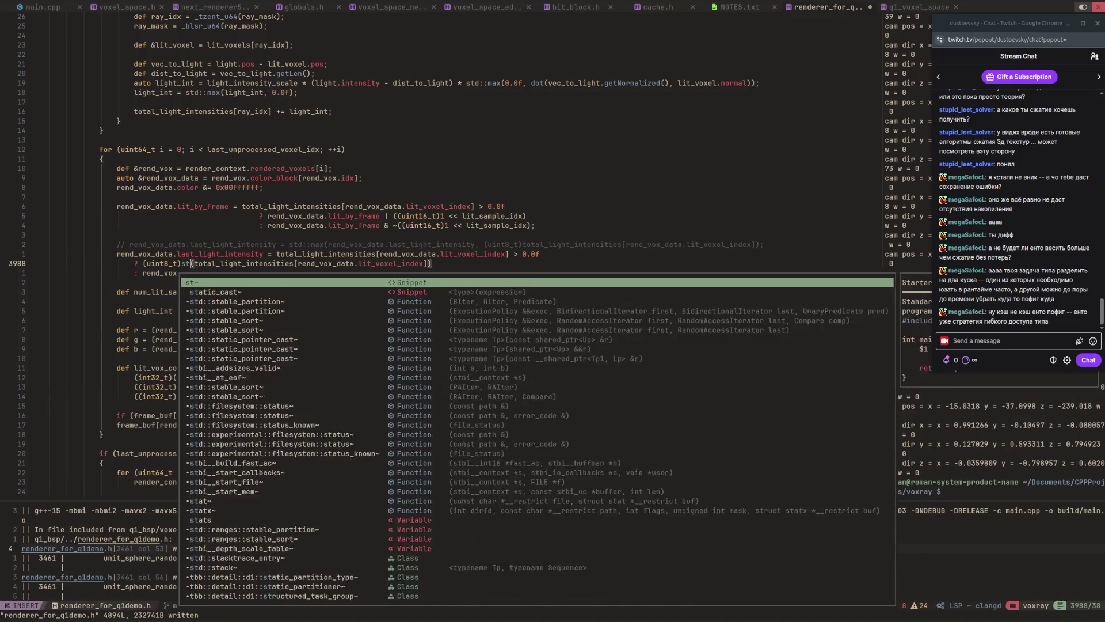
pyautogui.write(':min')
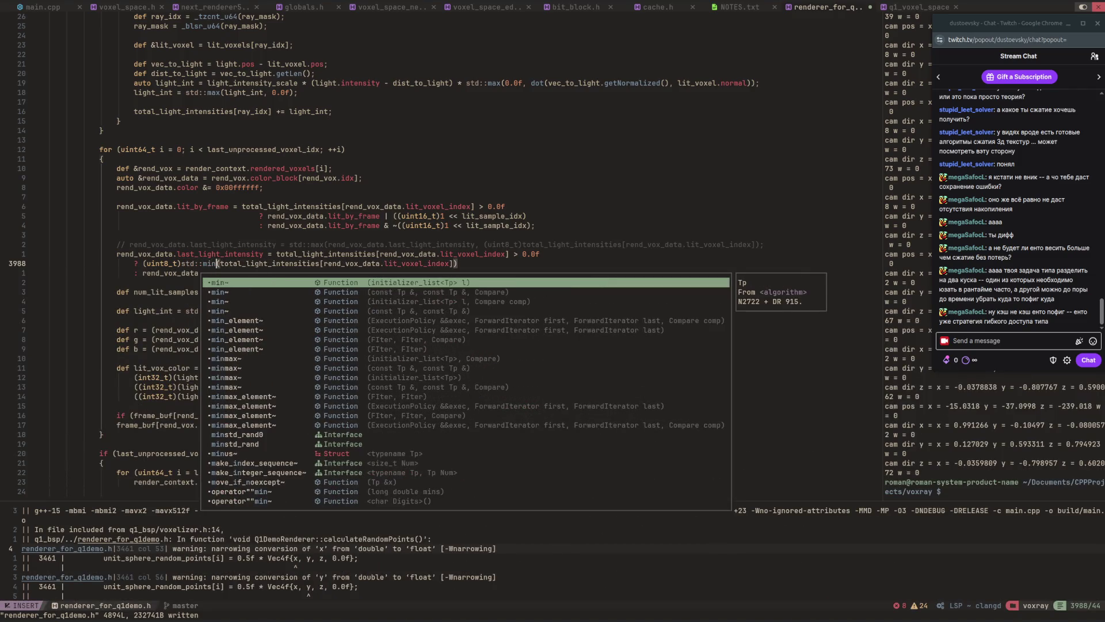
pyautogui.press('Right')
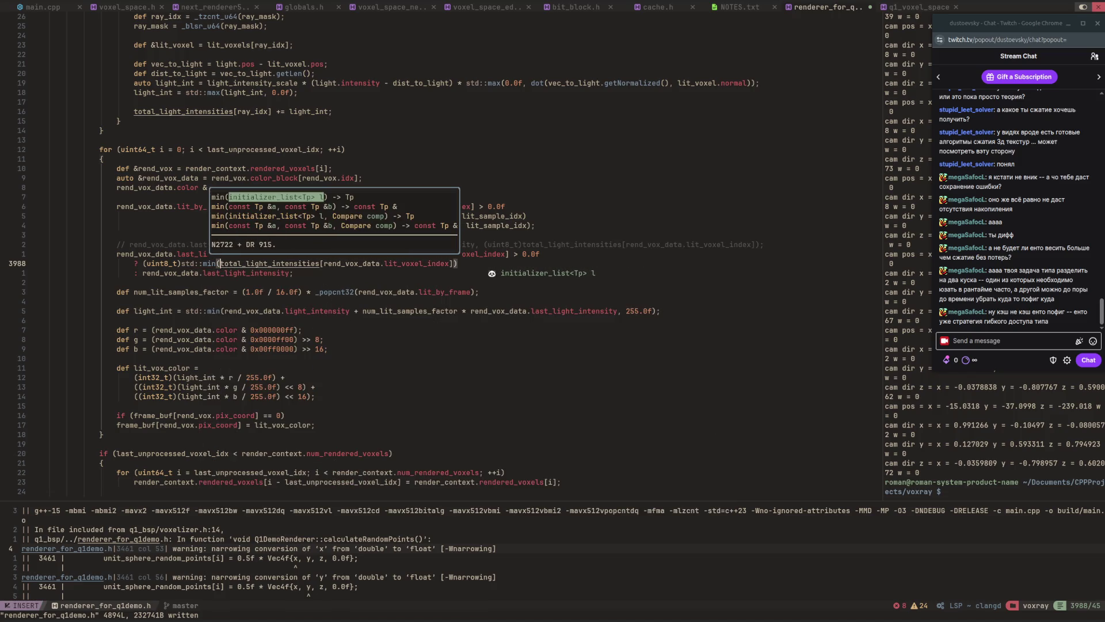
pyautogui.write('255.0f,')
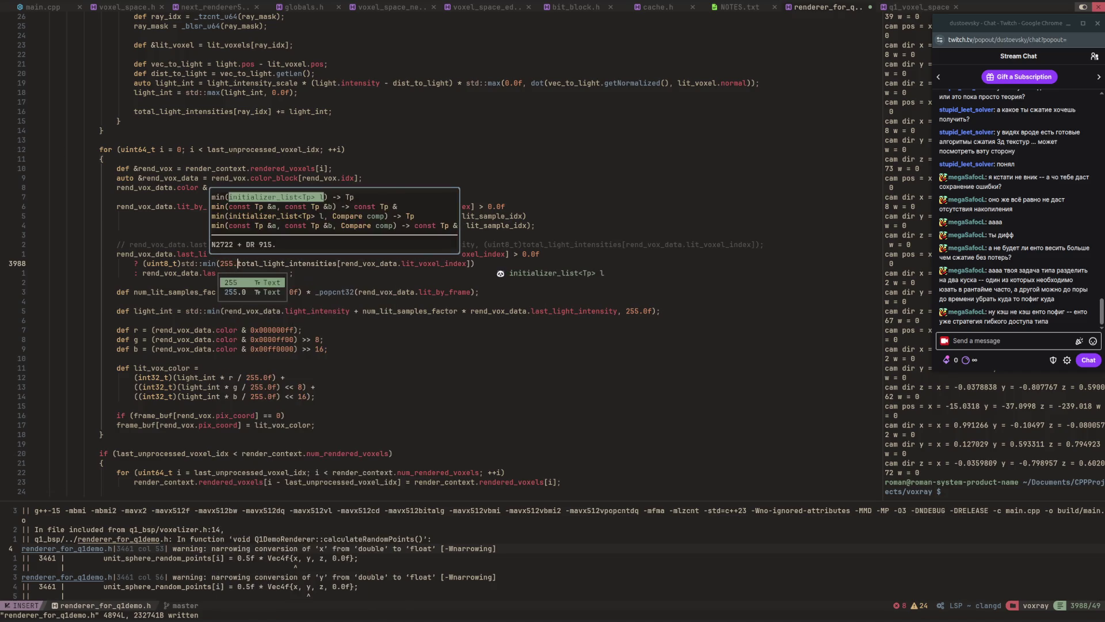
pyautogui.press('Escape')
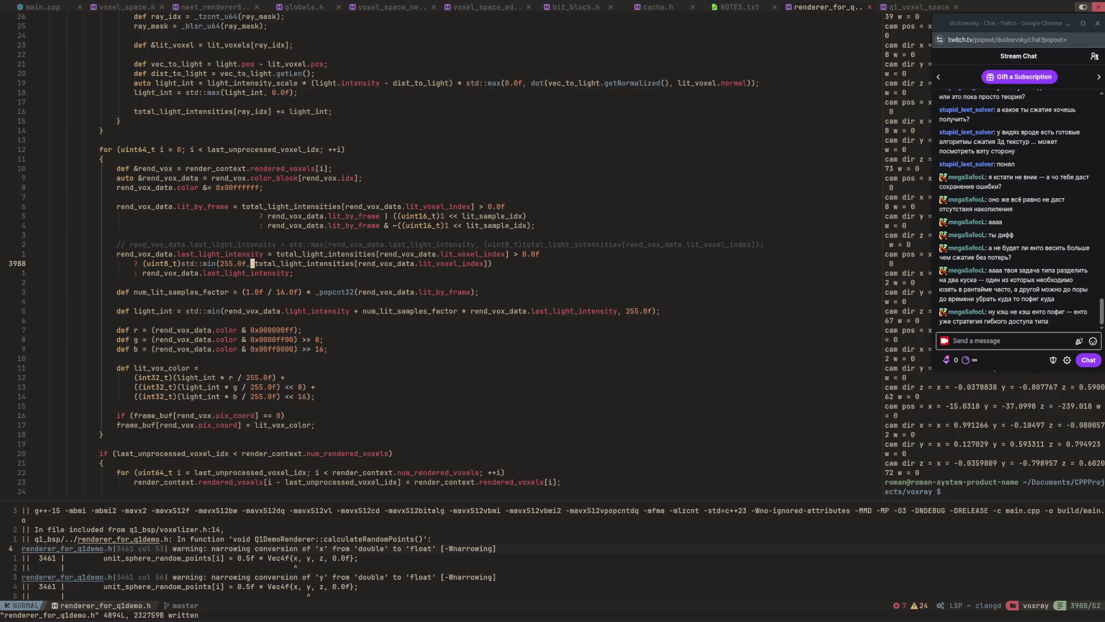
pyautogui.press('F5')
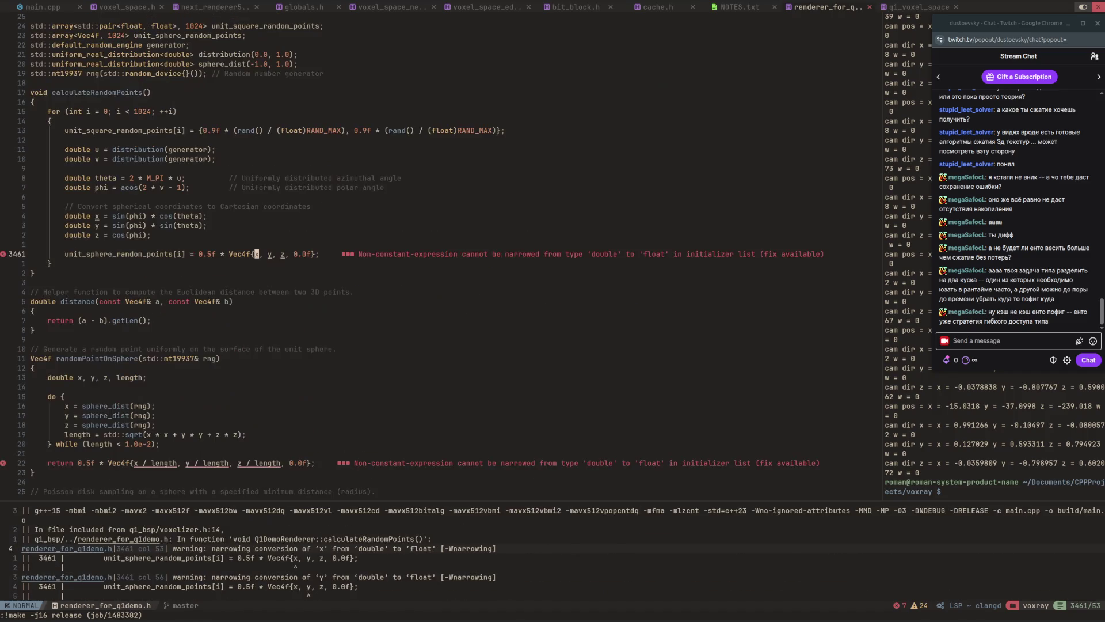
# Step through the build warnings with F8 and ]q, then recall build/main in the terminal.
pyautogui.press('F8')
pyautogui.press('F8')
pyautogui.press('F8')
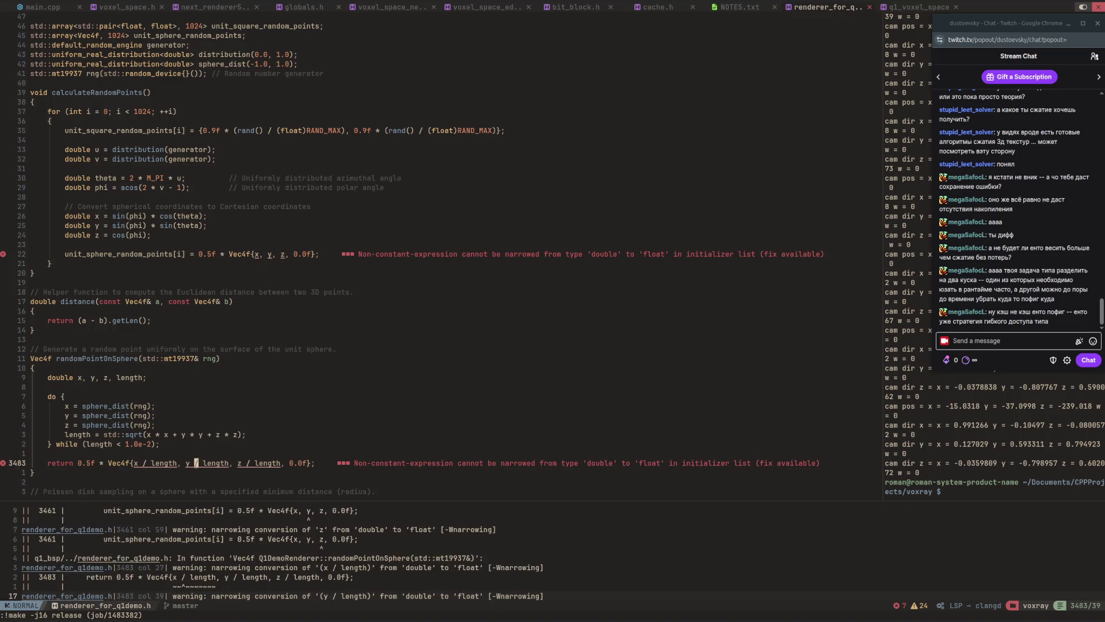
pyautogui.hotkey('ctrl', 'o')
pyautogui.press(']')
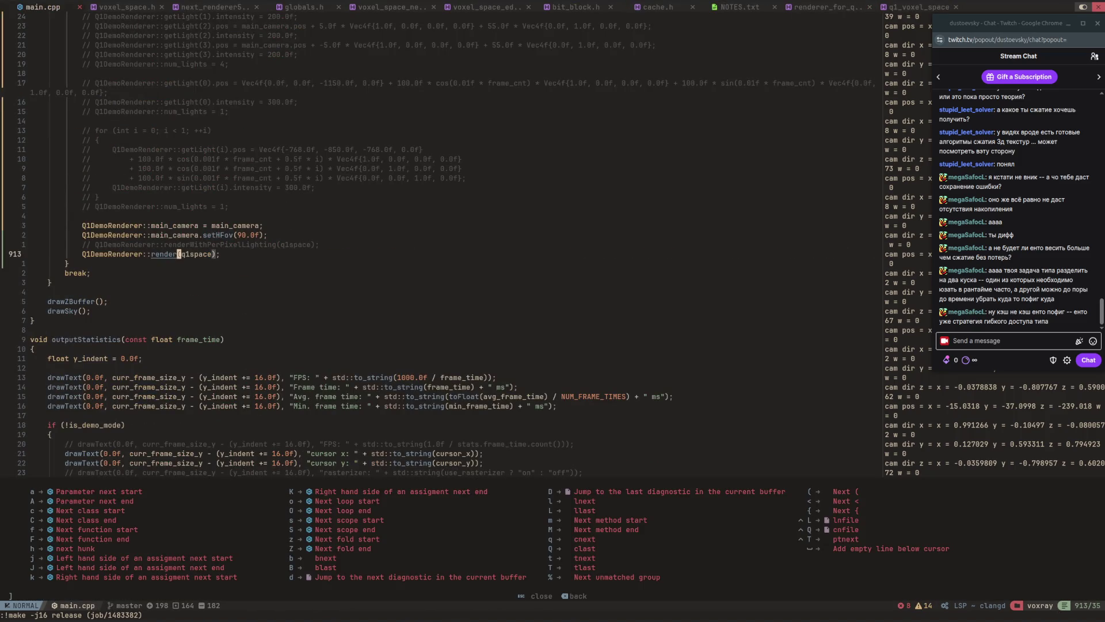
pyautogui.press('q')
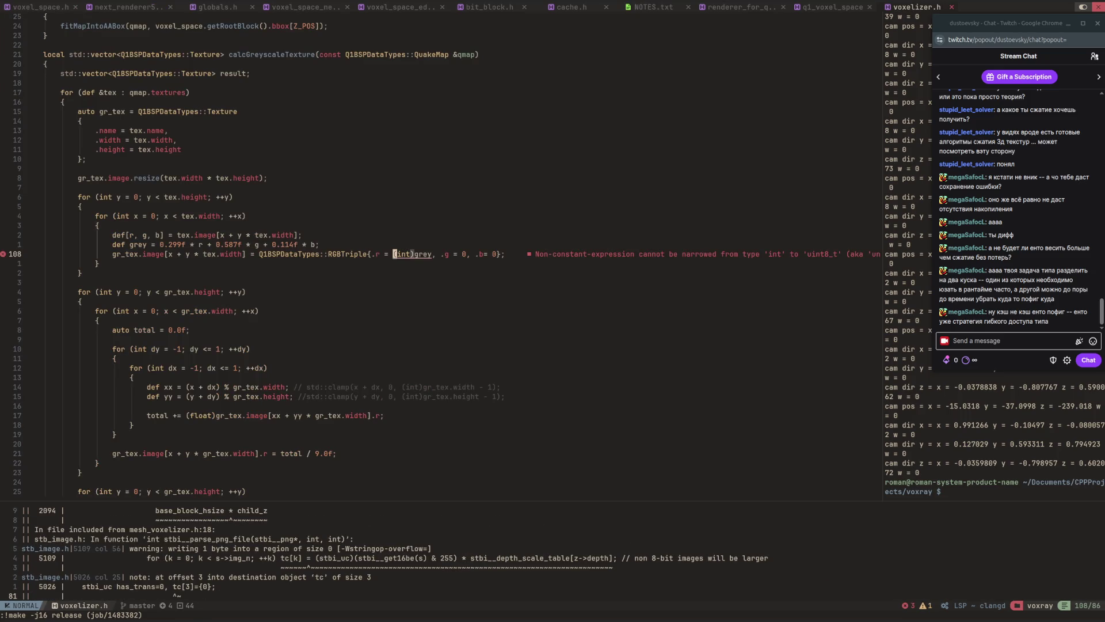
pyautogui.press('F8')
pyautogui.press('F8')
pyautogui.press('F8')
pyautogui.press('F8')
pyautogui.hotkey('ctrl', 'l')
pyautogui.press('Up')
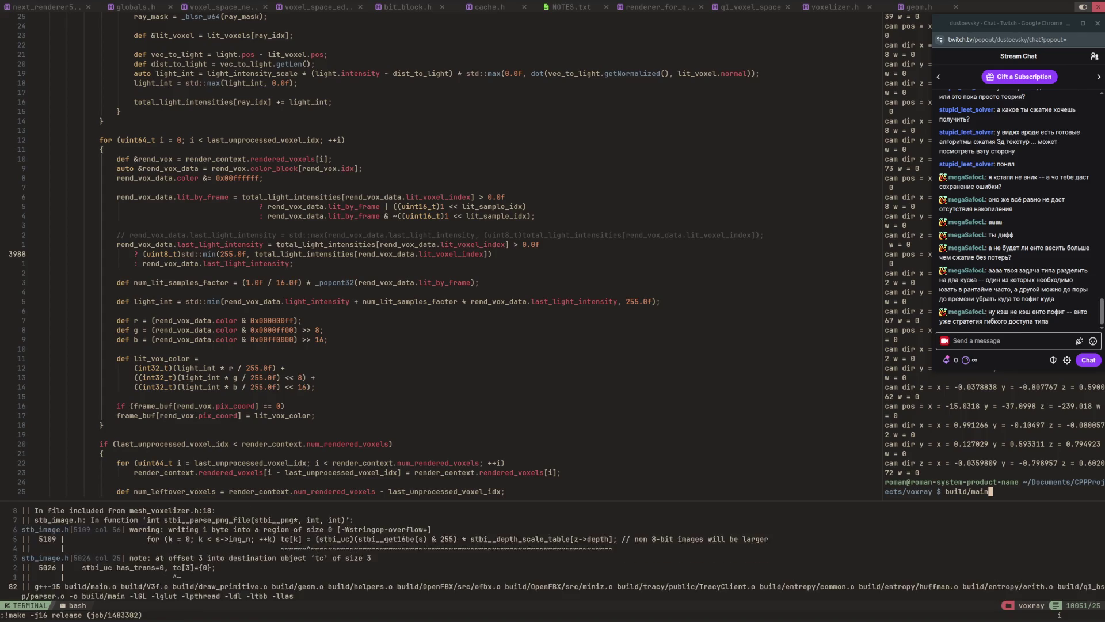
pyautogui.press('Return')
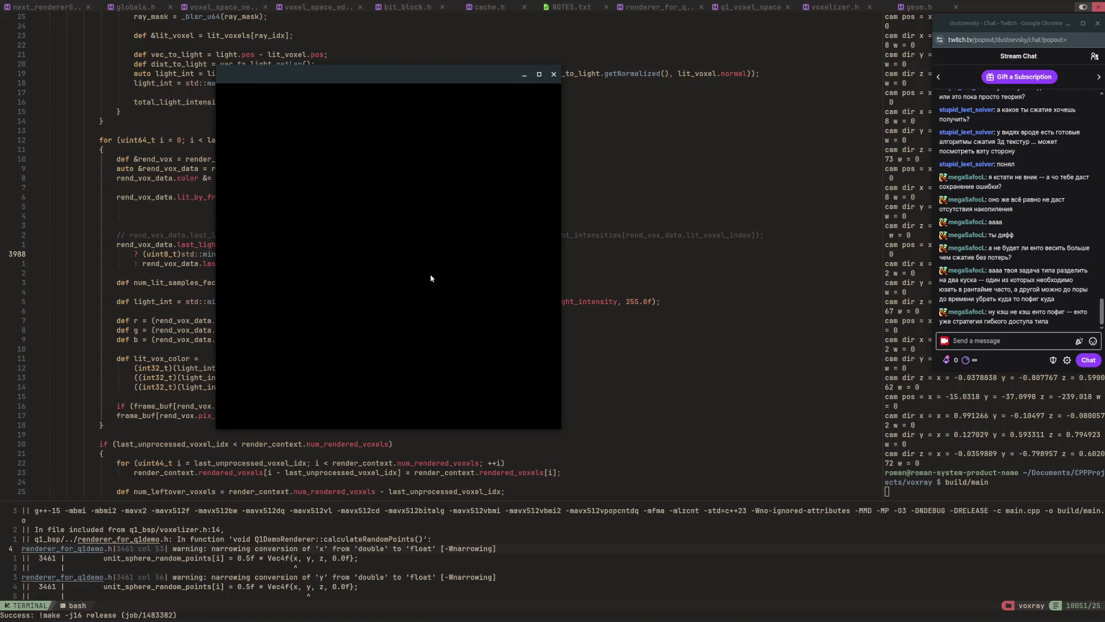
pyautogui.press('w')
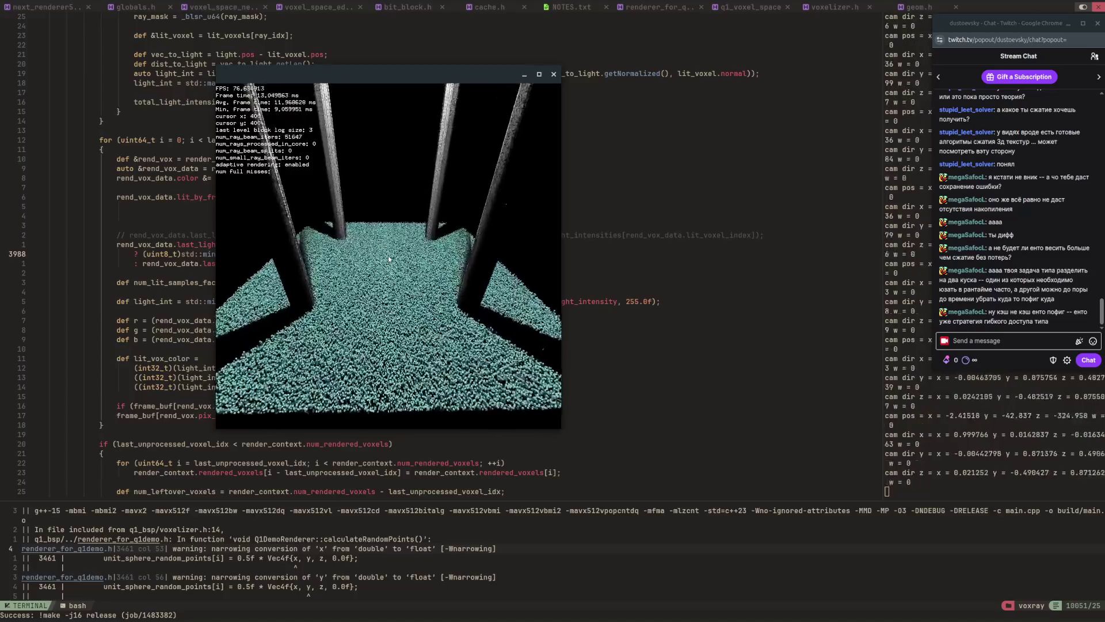
pyautogui.press('w')
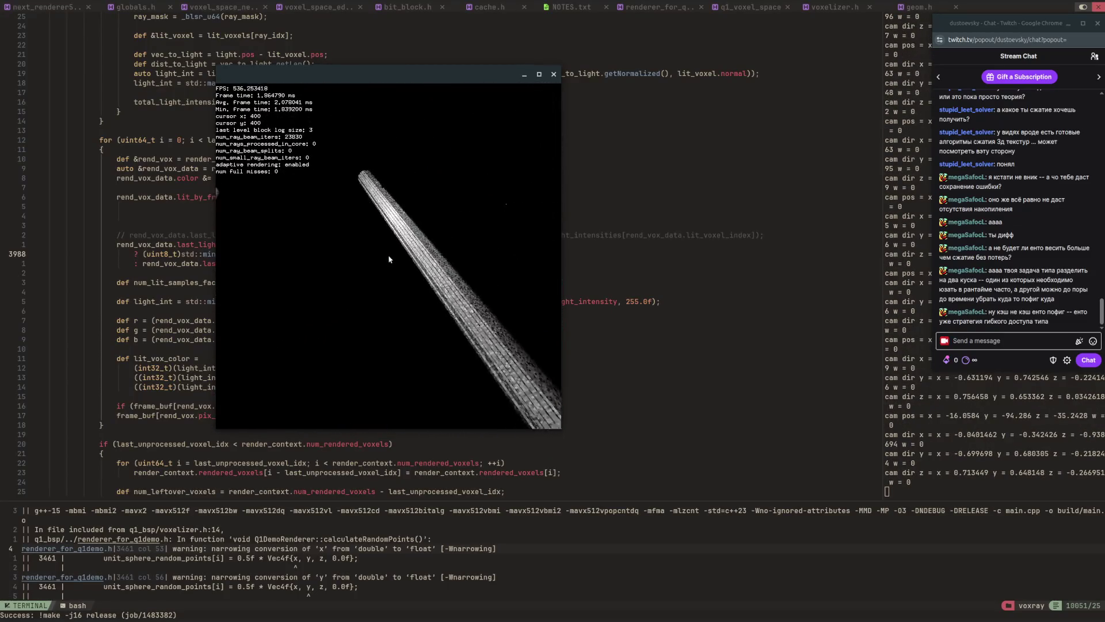
pyautogui.press('w')
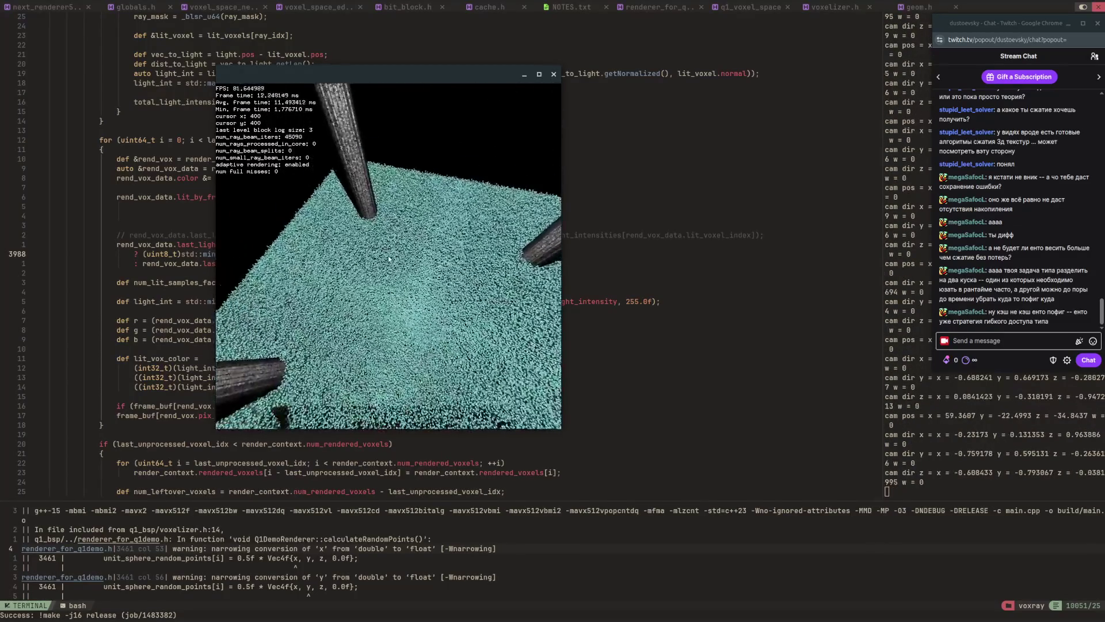
pyautogui.press('s')
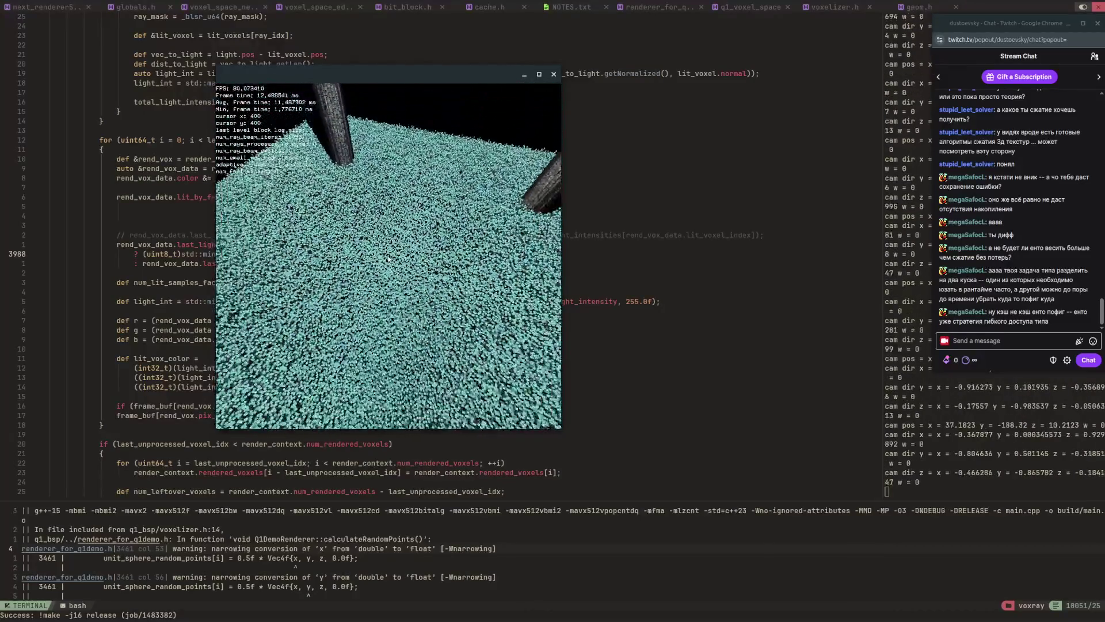
pyautogui.press('s')
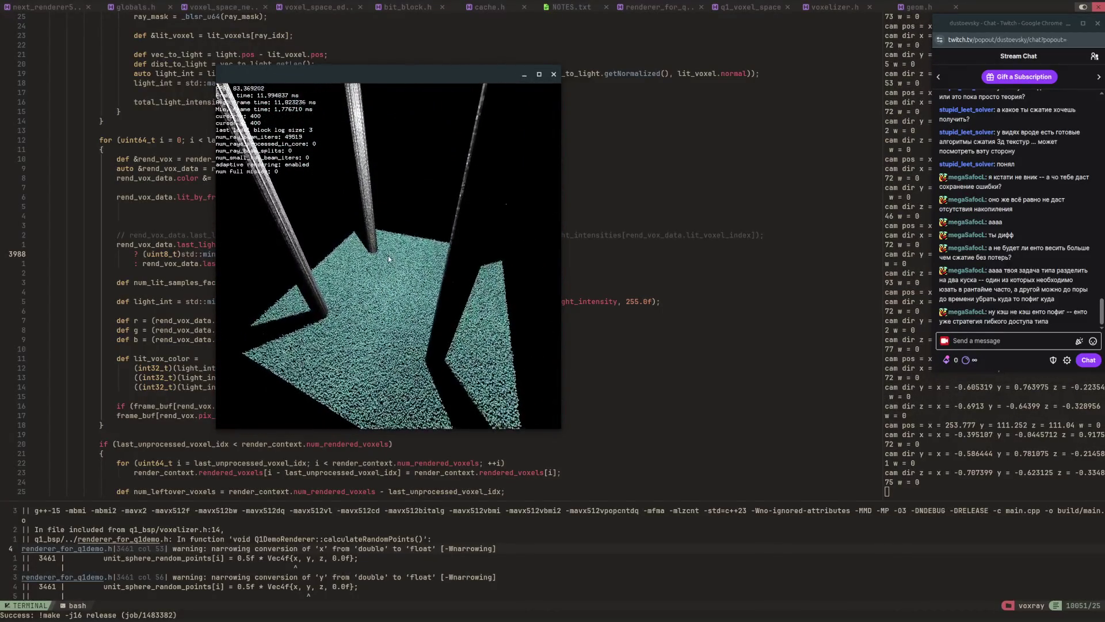
pyautogui.press('w')
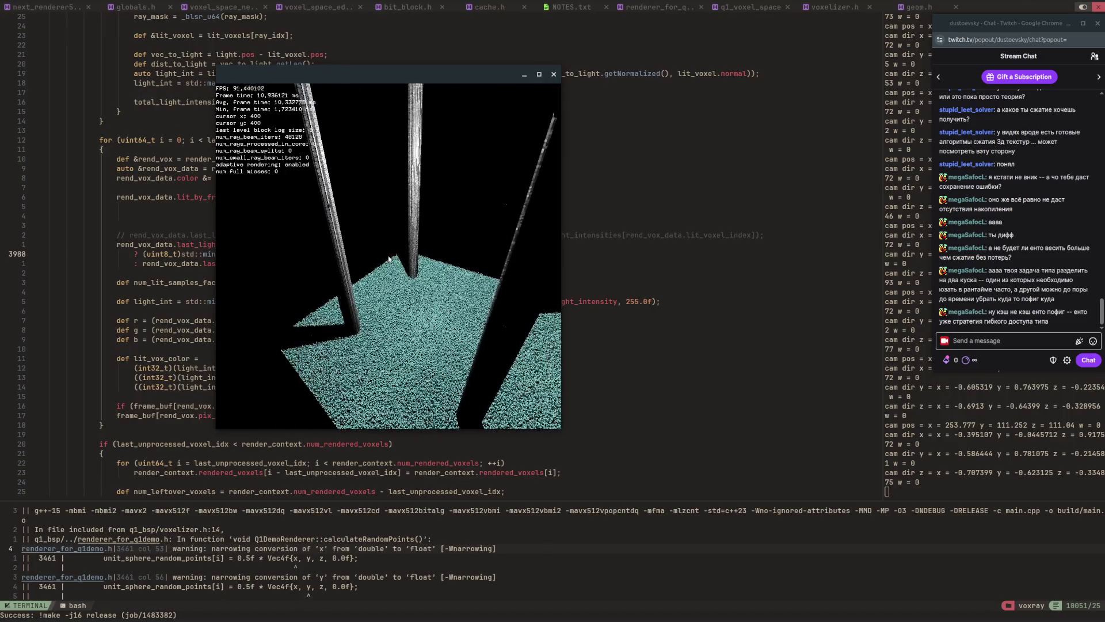
pyautogui.click(552, 74)
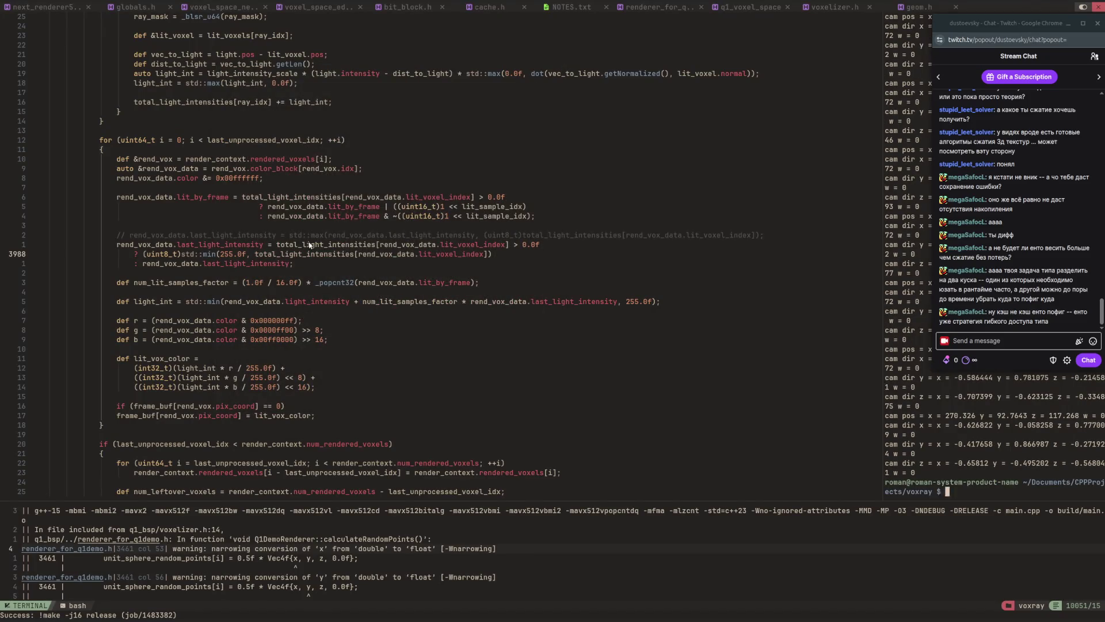
# Lower the line-883 light intensity from 900.0f, save main.cpp, rebuild, and enter build/main.
pyautogui.hotkey('ctrl', '6')
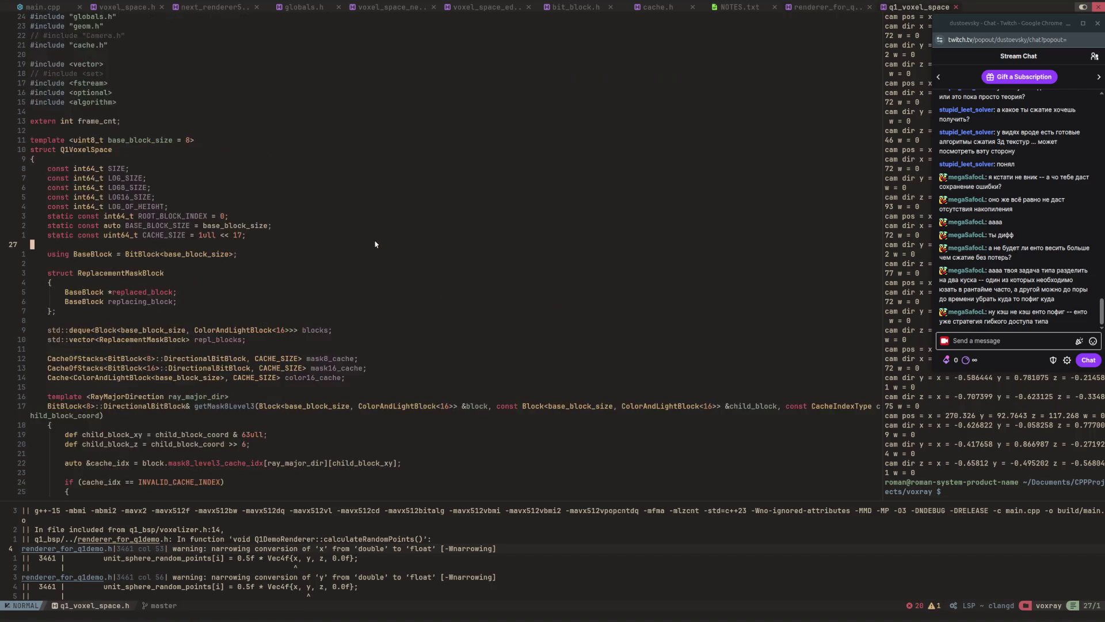
pyautogui.press('k')
pyautogui.press('k')
pyautogui.press('k')
pyautogui.hotkey('ctrl', 'u')
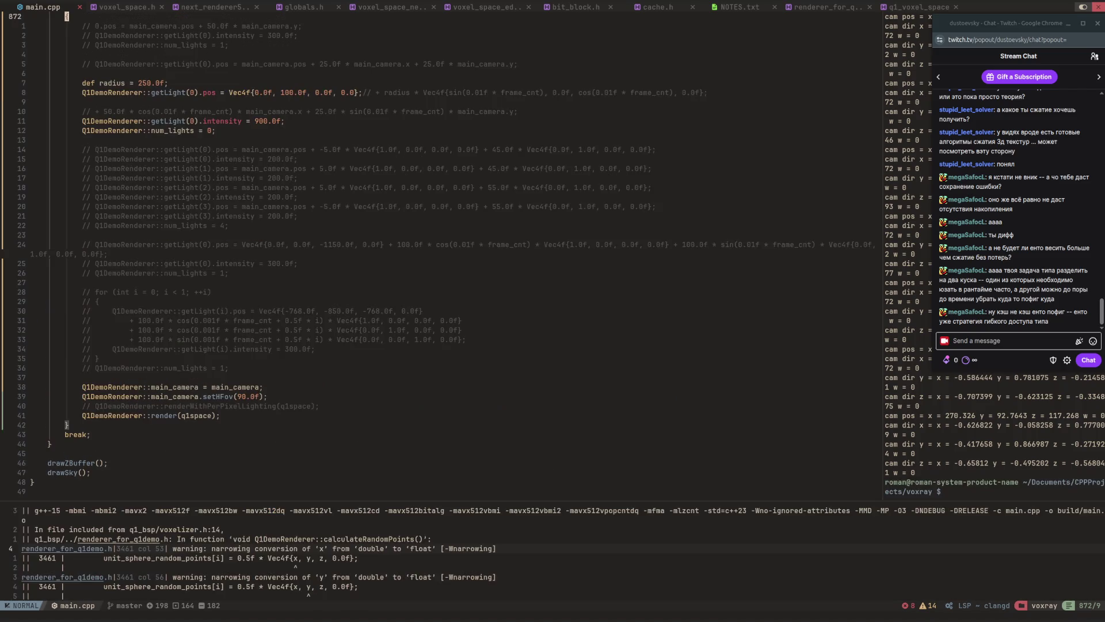
pyautogui.press('j')
pyautogui.press('j')
pyautogui.press('j')
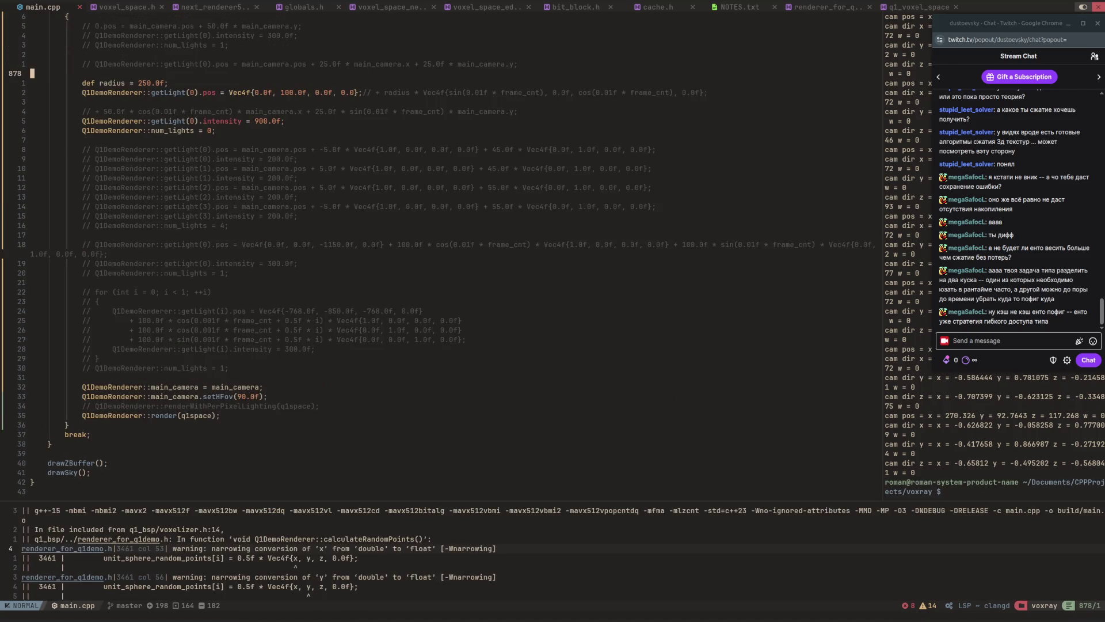
pyautogui.press('j')
pyautogui.press('j')
pyautogui.press('j')
pyautogui.press('f')
pyautogui.press('9')
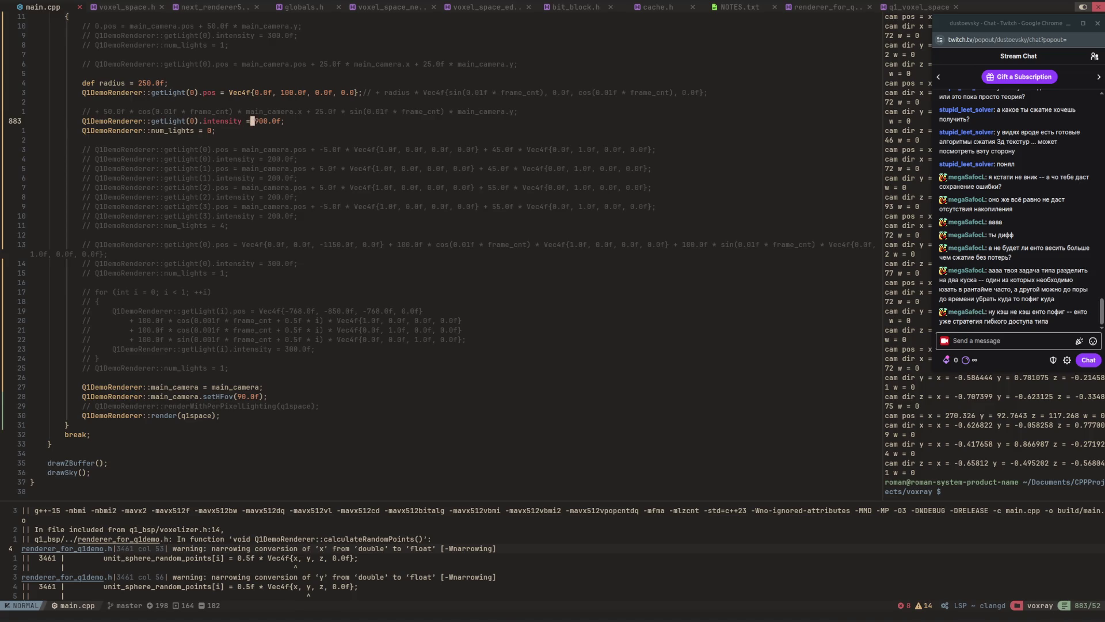
pyautogui.press('r')
pyautogui.write('5:w')
pyautogui.press('Return')
pyautogui.press('F5')
pyautogui.write('build/main')
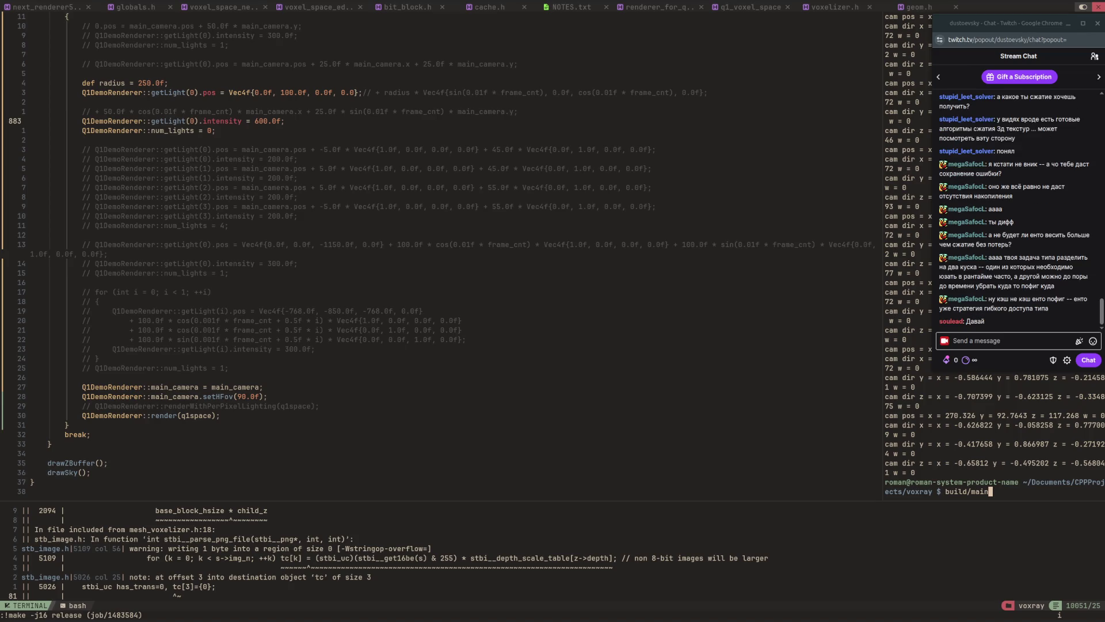
# Launch the rebuilt renderer and fly toward the pillars, then close it and refocus main.cpp.
pyautogui.press('Return')
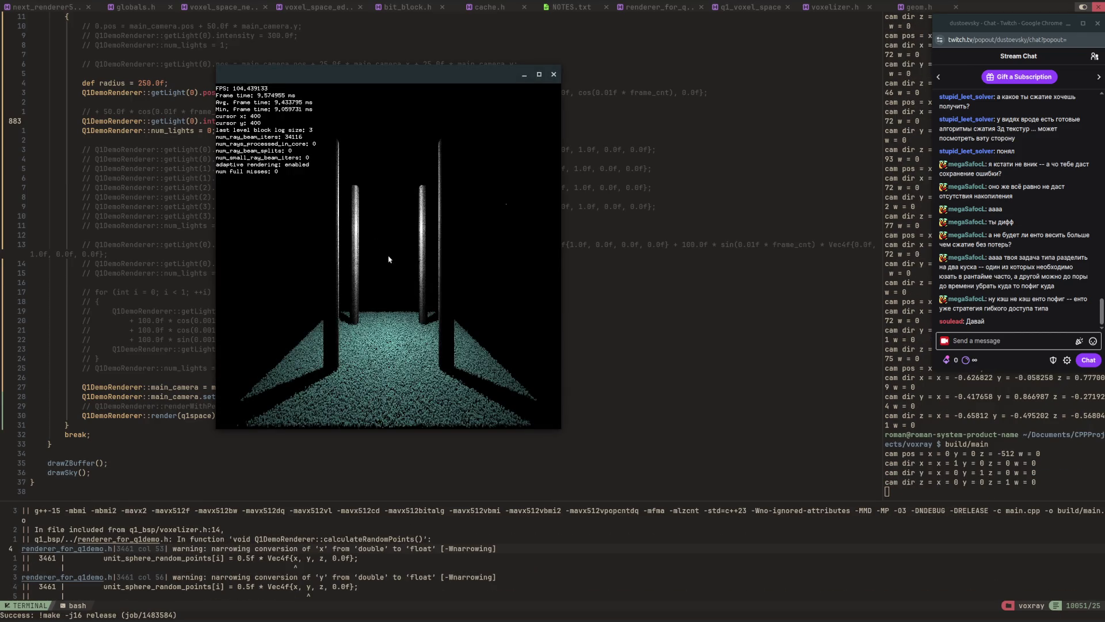
pyautogui.press('w')
pyautogui.press('w')
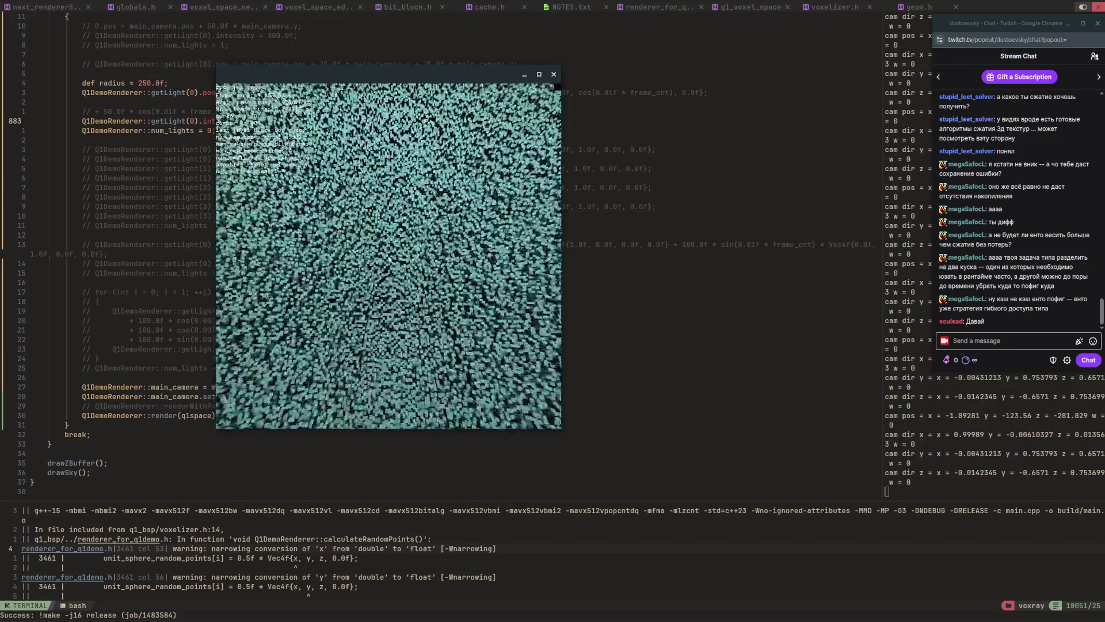
pyautogui.press('w')
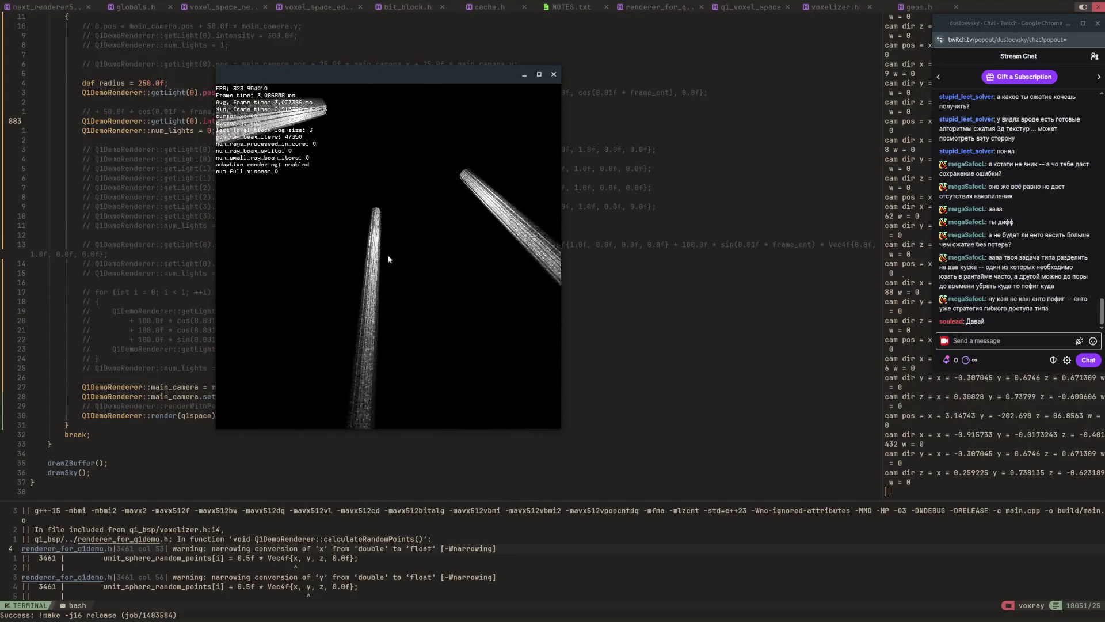
pyautogui.press('Escape')
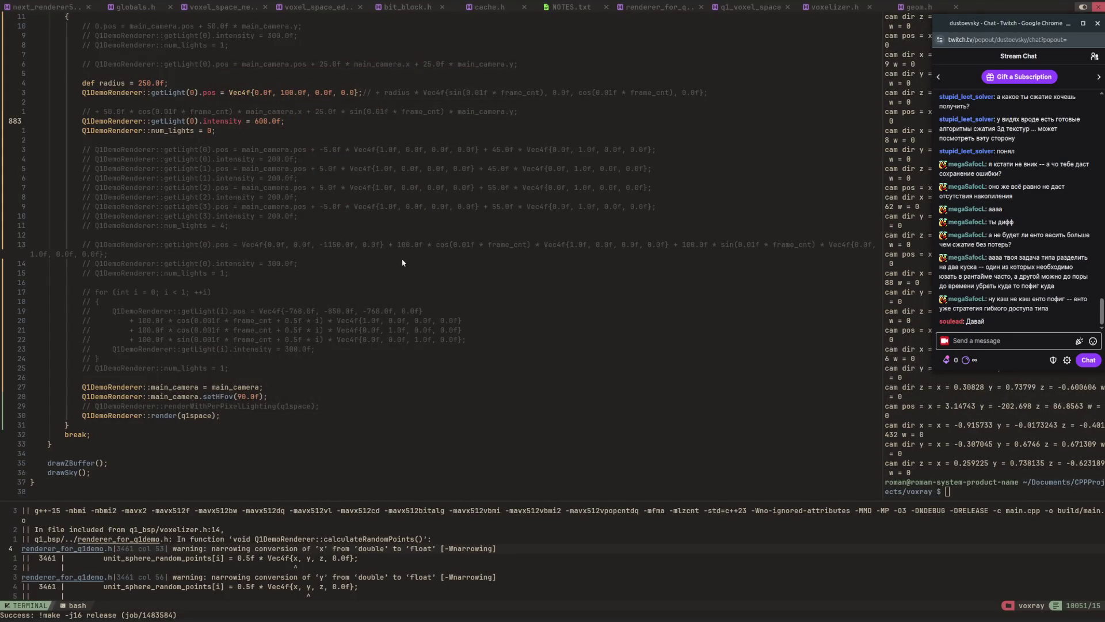
pyautogui.click(402, 263)
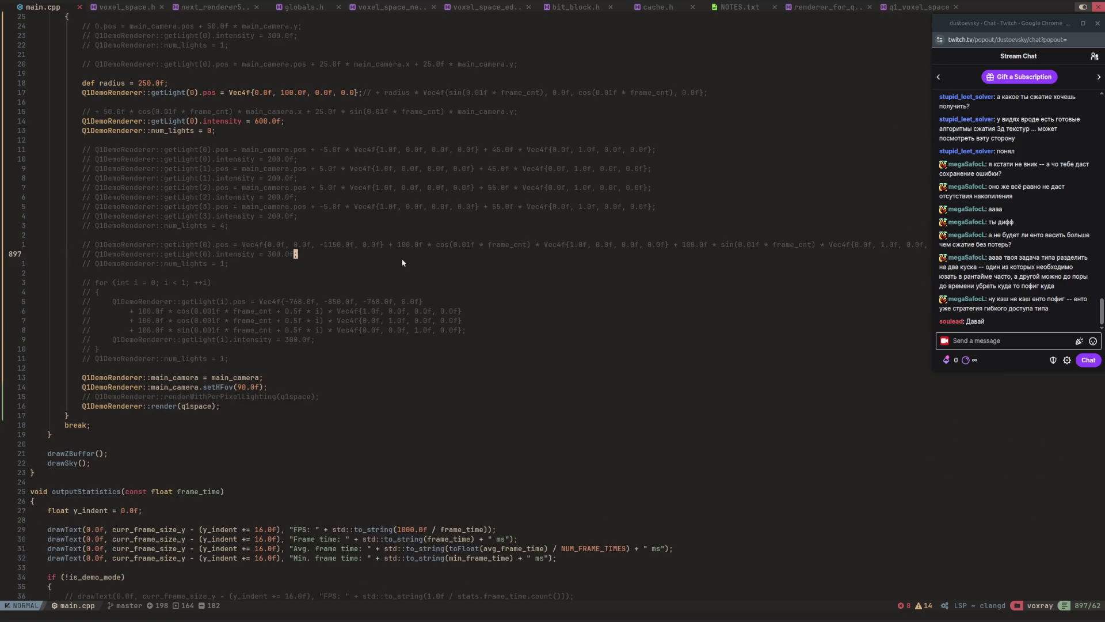
# Uncomment the '+ radius' orbit term in light 0's position, save main.cpp, and start the release build.
pyautogui.hotkey('ctrl', 'u')
pyautogui.press('j')
pyautogui.press('j')
pyautogui.press('j')
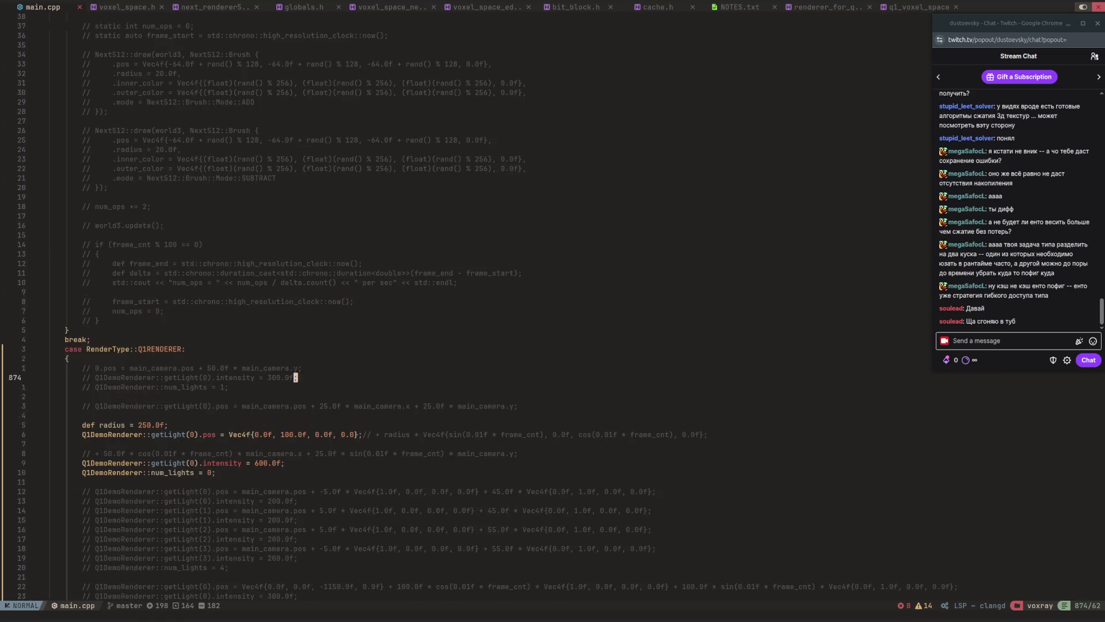
pyautogui.press('h')
pyautogui.press('h')
pyautogui.press('b')
pyautogui.press('b')
pyautogui.press('b')
pyautogui.write('ldw')
pyautogui.write('i')
pyautogui.press('Escape')
pyautogui.write(':w')
pyautogui.press('Return')
pyautogui.press('F5')
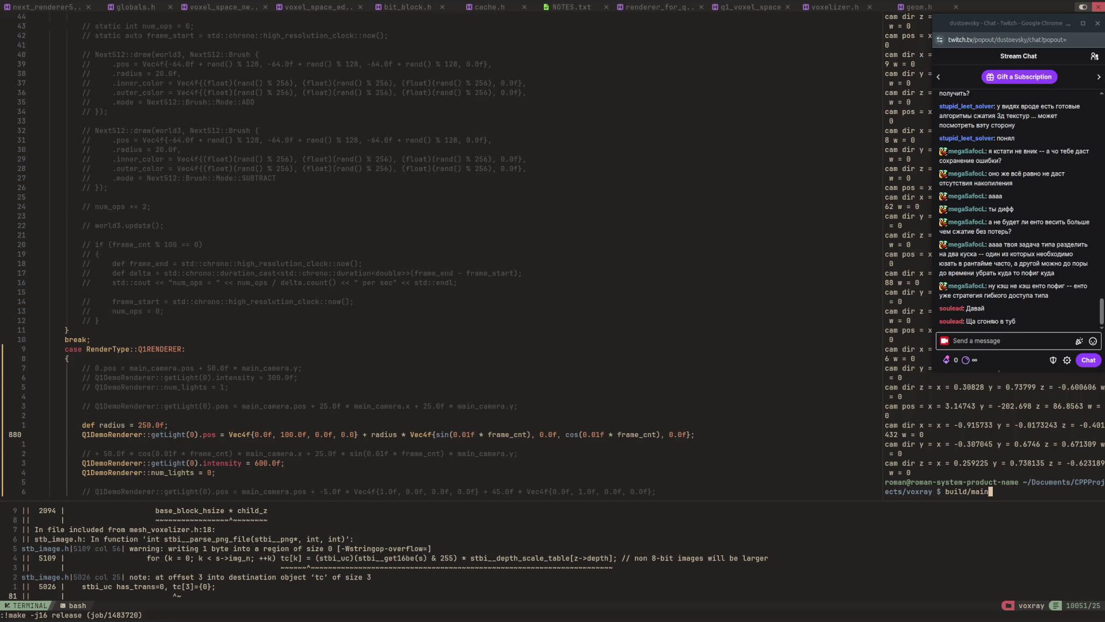
# Launch the orbiting-light build and move the camera out and back in around the pillars.
pyautogui.press('Return')
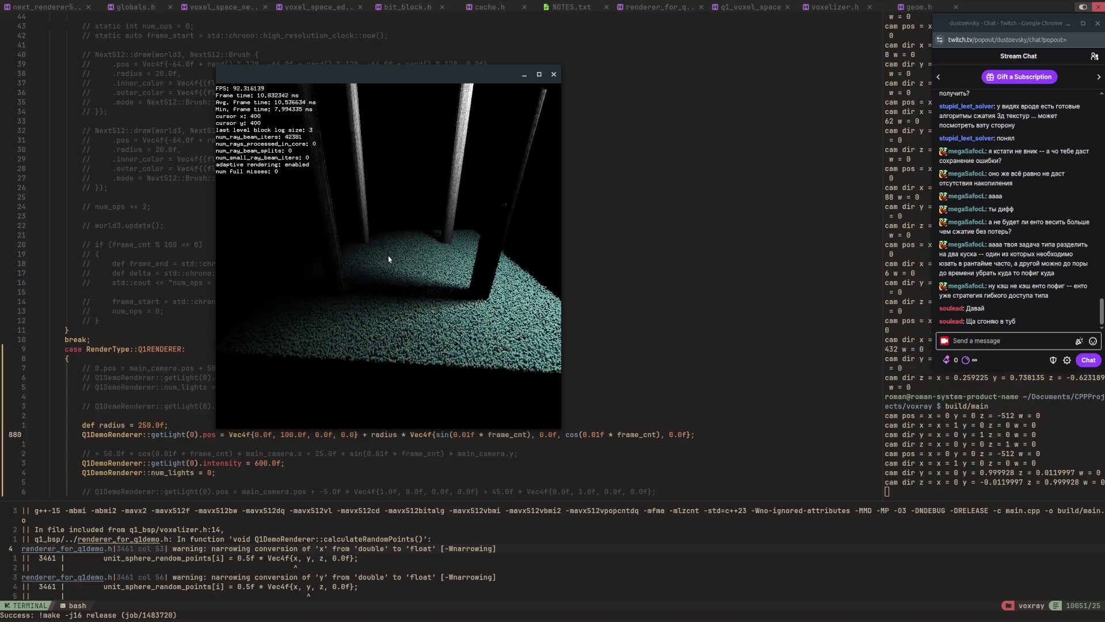
pyautogui.press('w')
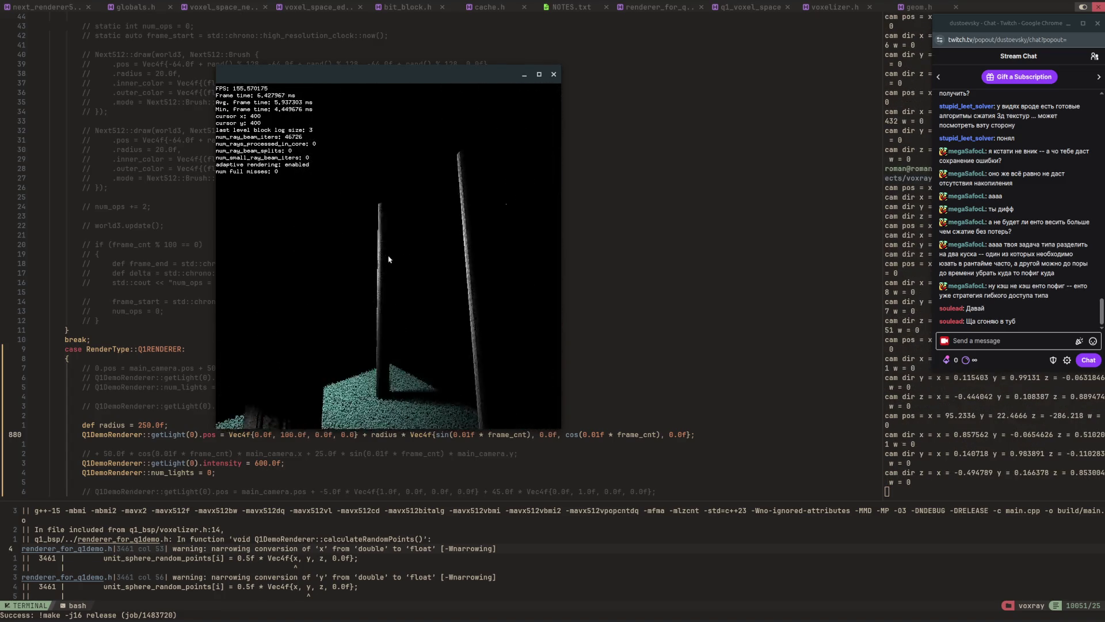
pyautogui.press('a')
pyautogui.press('s')
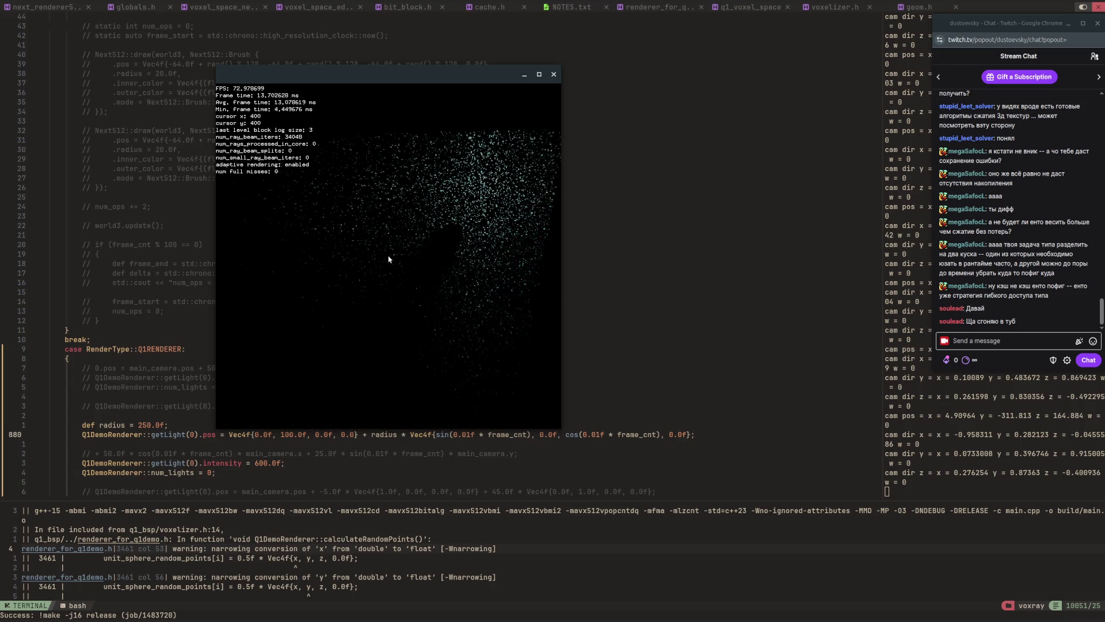
pyautogui.press('a')
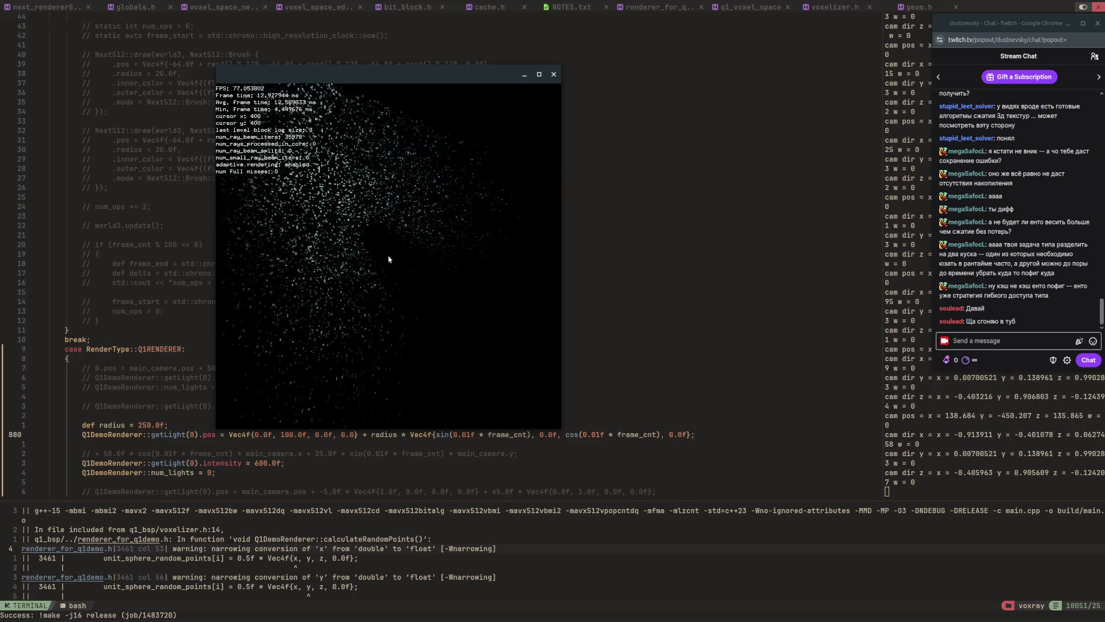
pyautogui.press('a')
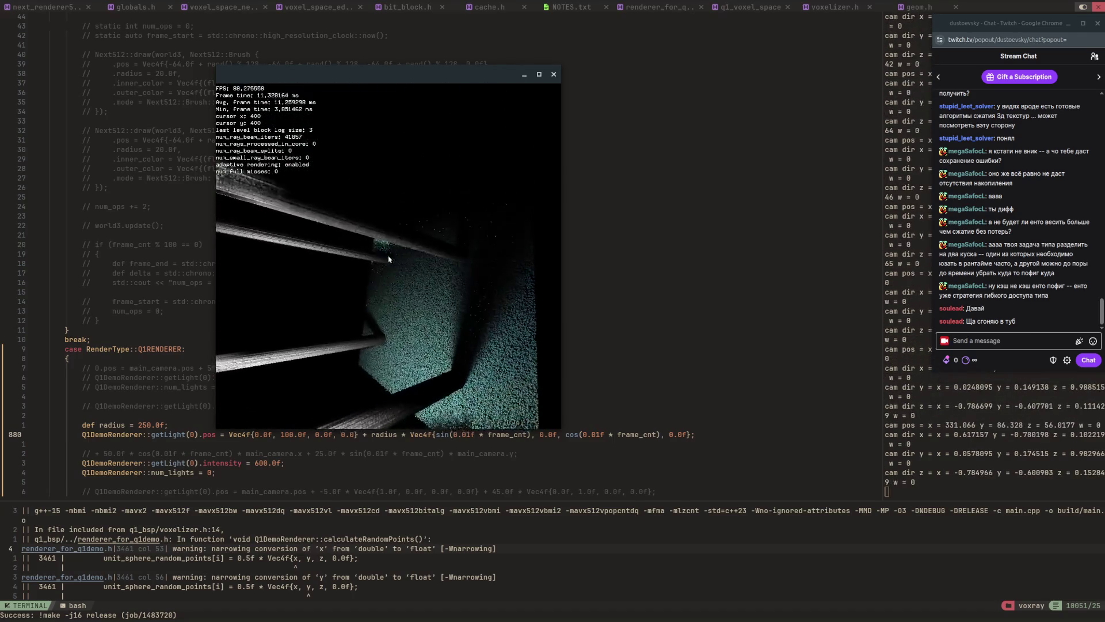
pyautogui.press('a')
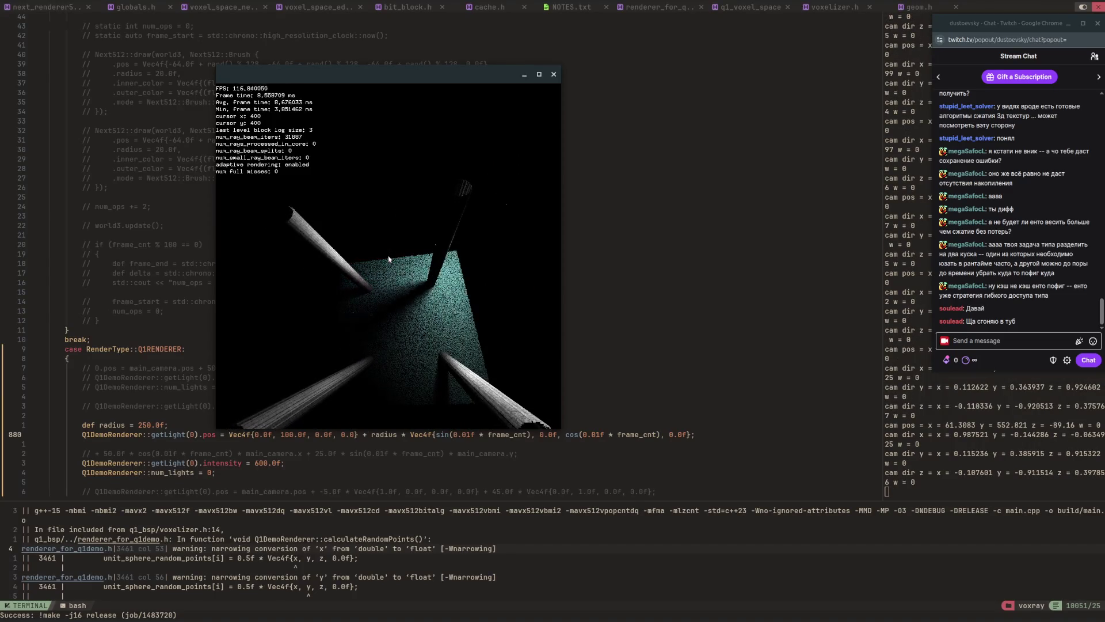
pyautogui.press('w')
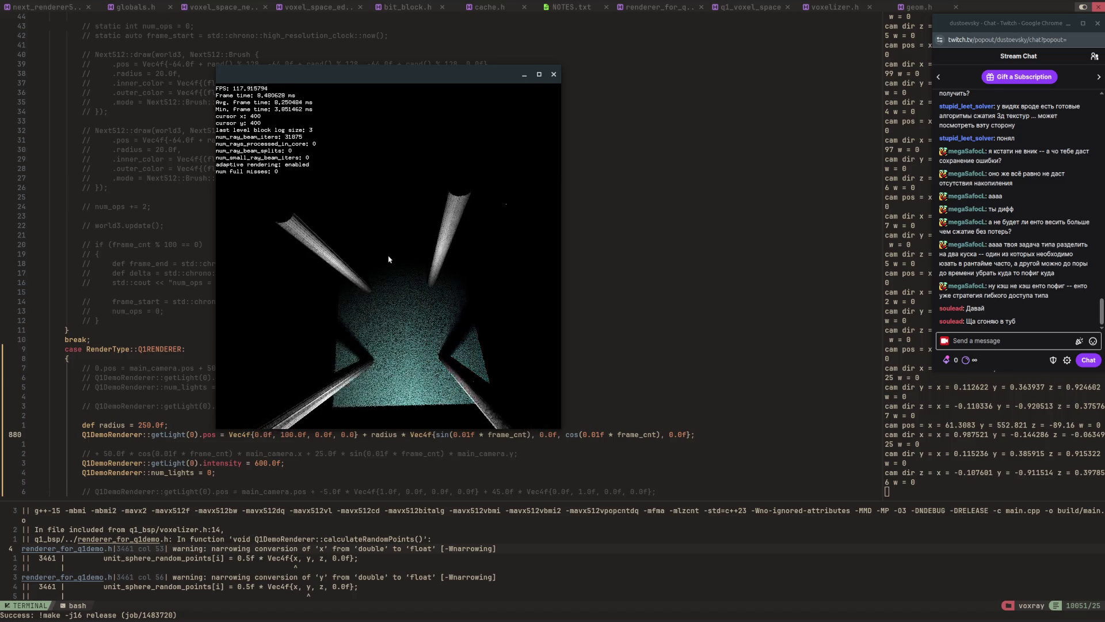
# Swing the camera around the pillars to inspect their floor shadows, then quit the renderer.
pyautogui.press('a')
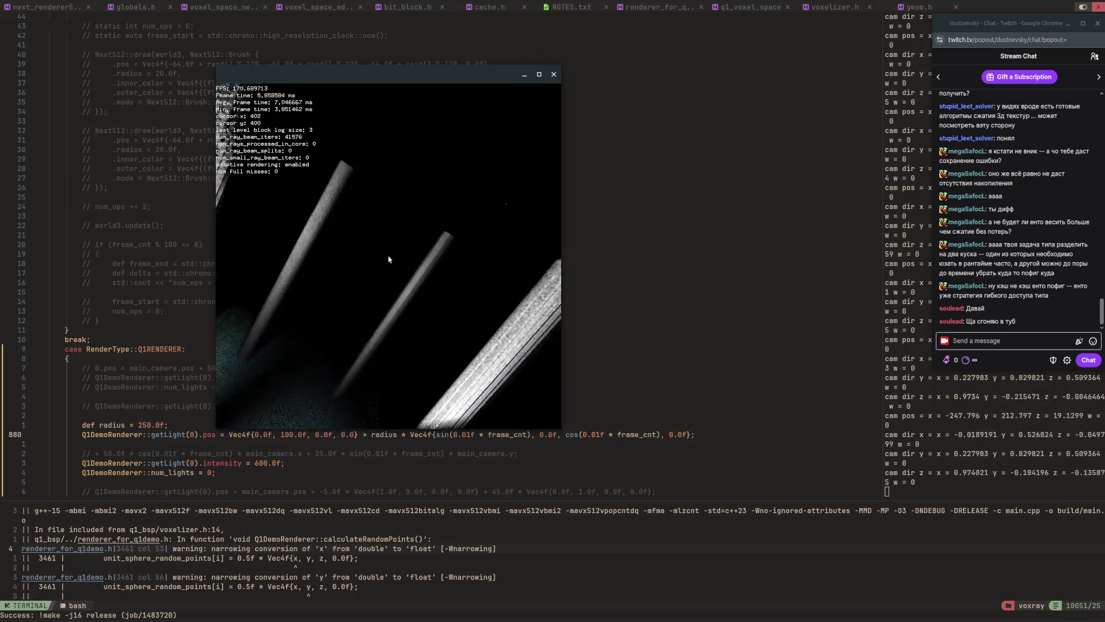
pyautogui.press('a')
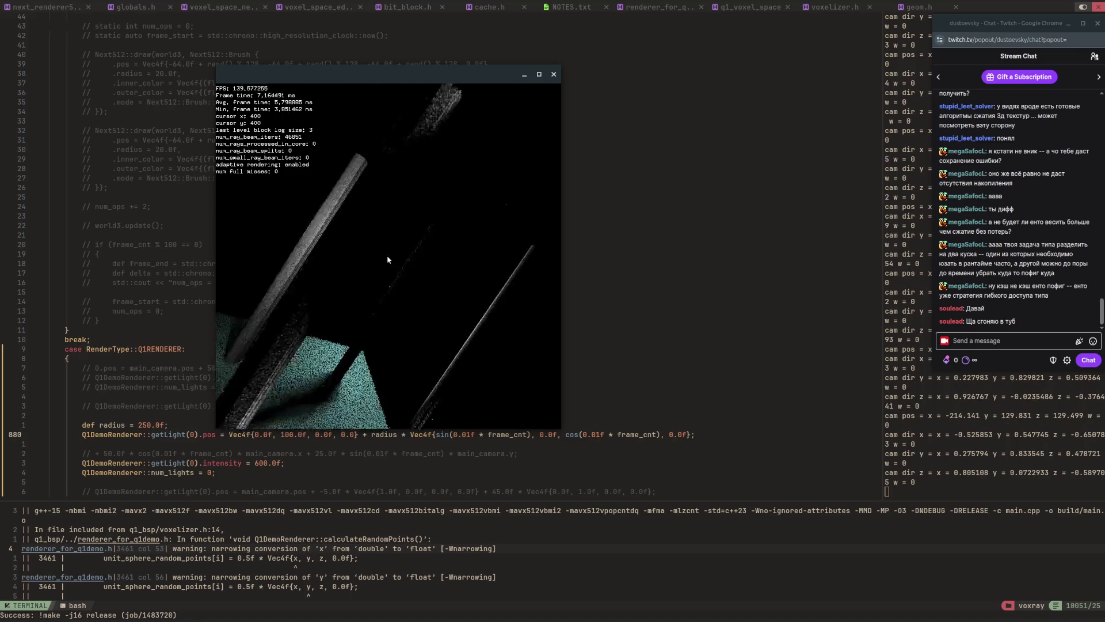
pyautogui.press('a')
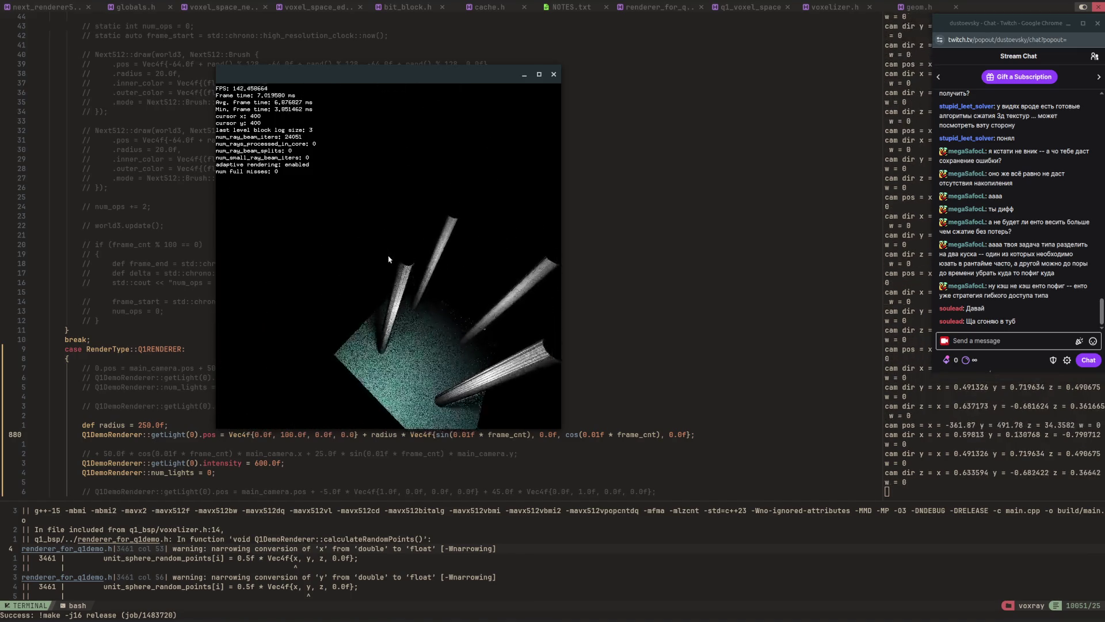
pyautogui.press('a')
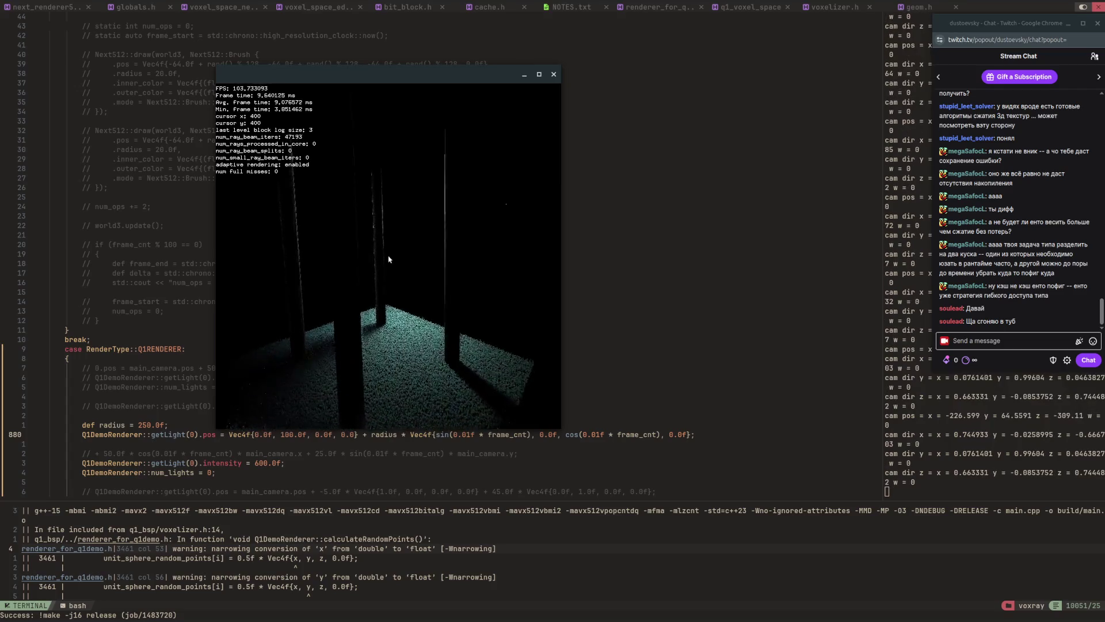
pyautogui.press('a')
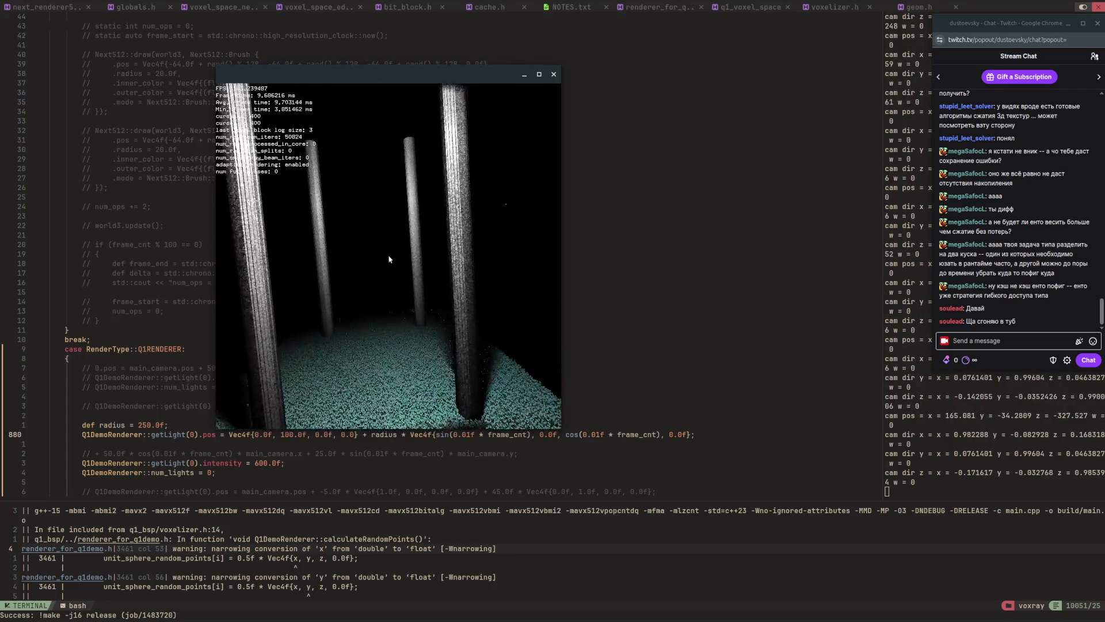
pyautogui.press('a')
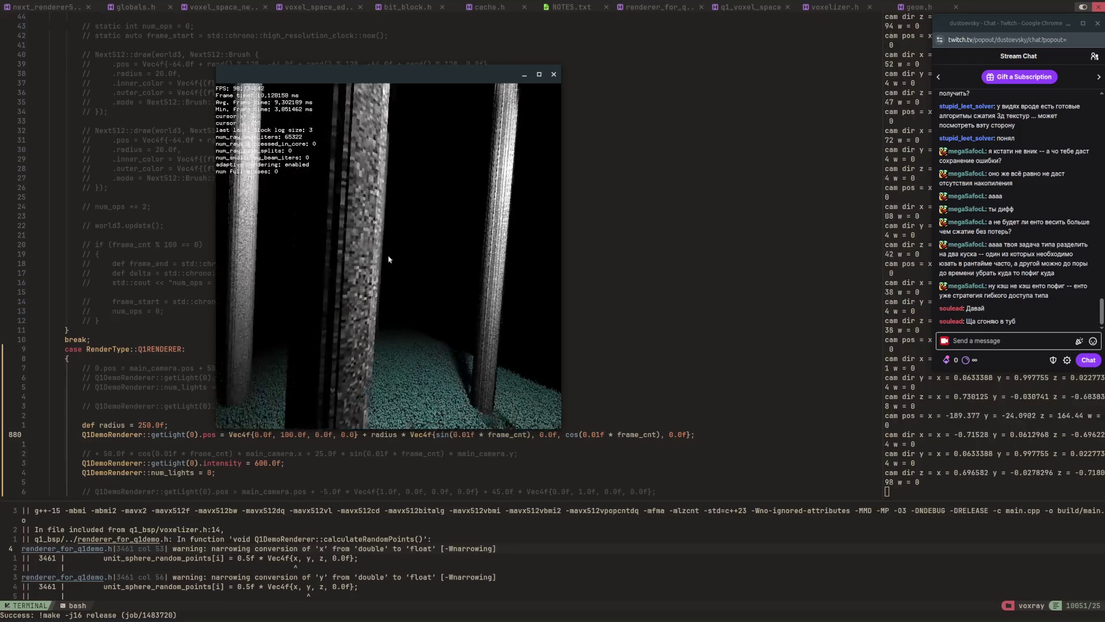
pyautogui.press('Escape')
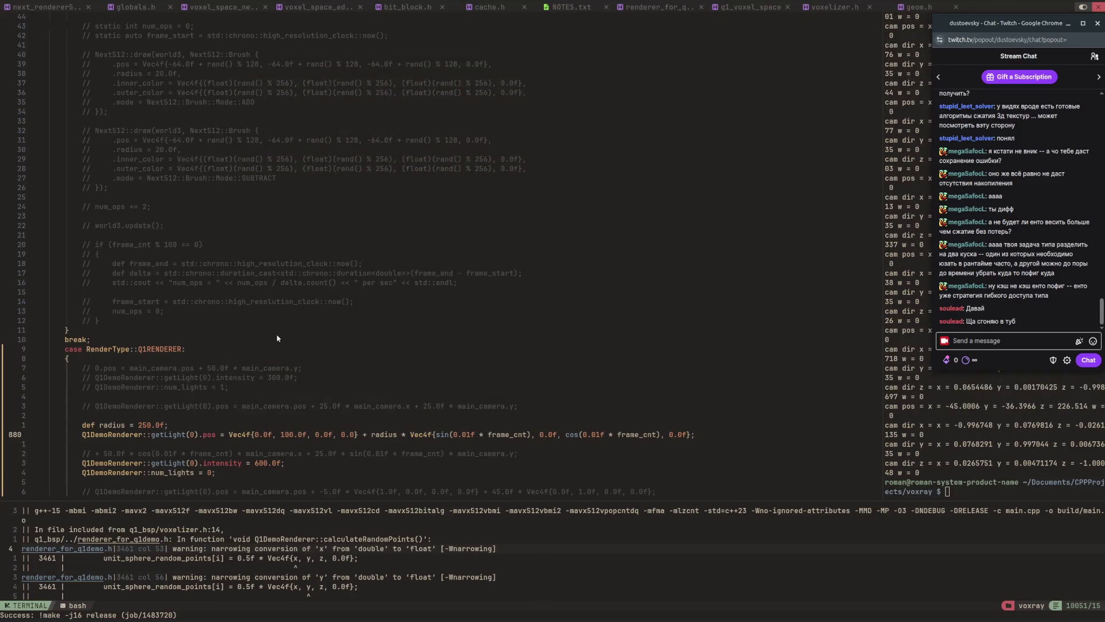
# Refocus main.cpp and jump to the loadQ1Map declaration via the document symbols list.
pyautogui.click(275, 338)
pyautogui.scroll(-15, 282, 316)
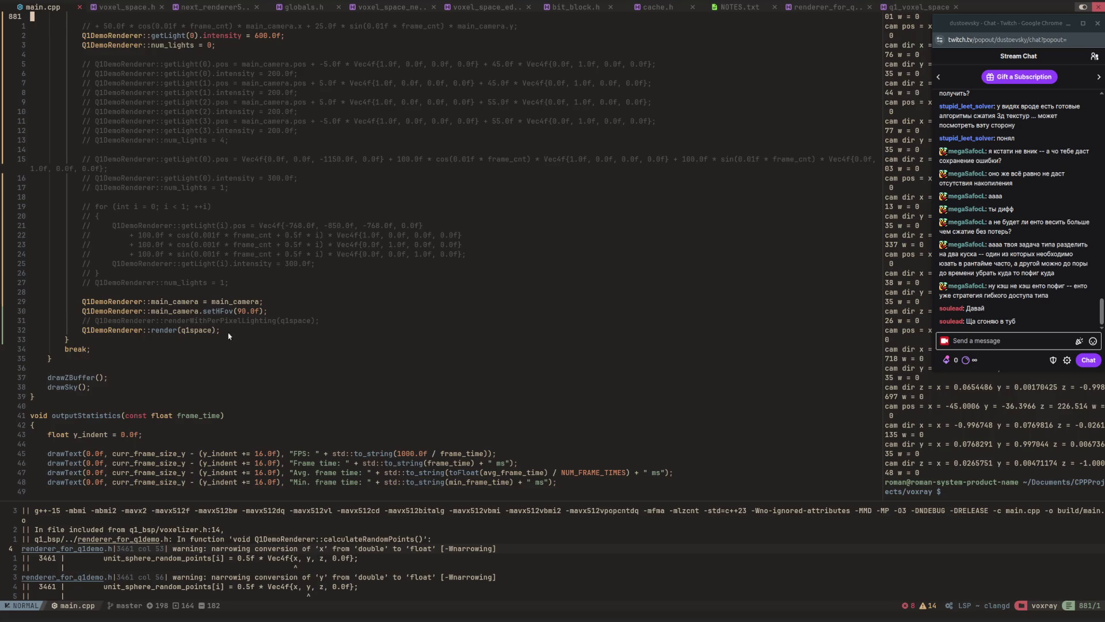
pyautogui.scroll(8, 242, 319)
pyautogui.click(212, 274)
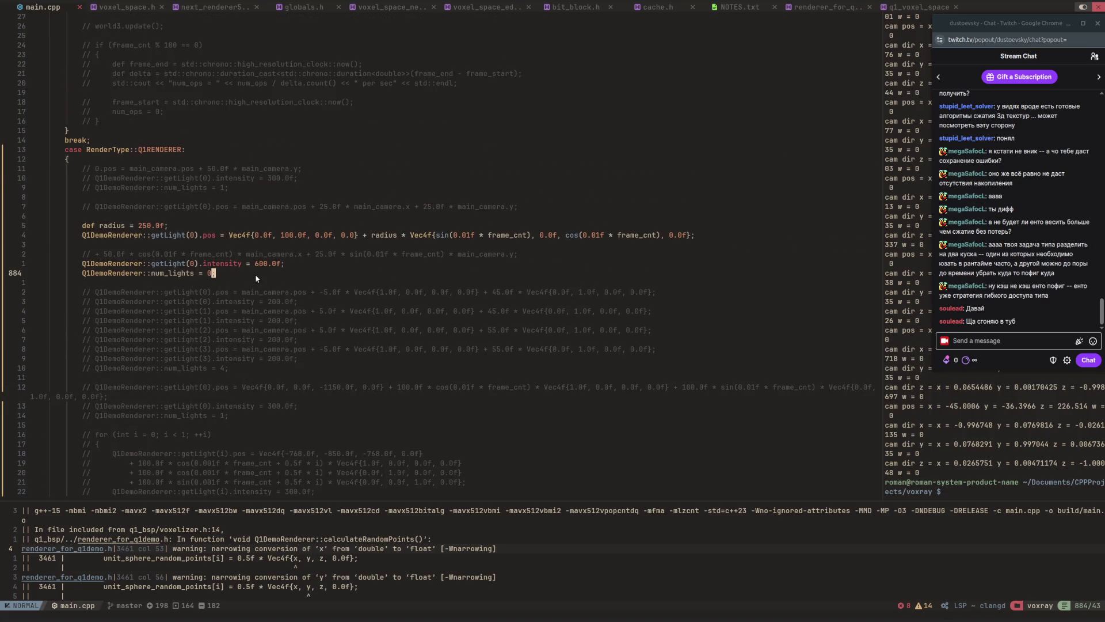
pyautogui.press('space')
pyautogui.press('s')
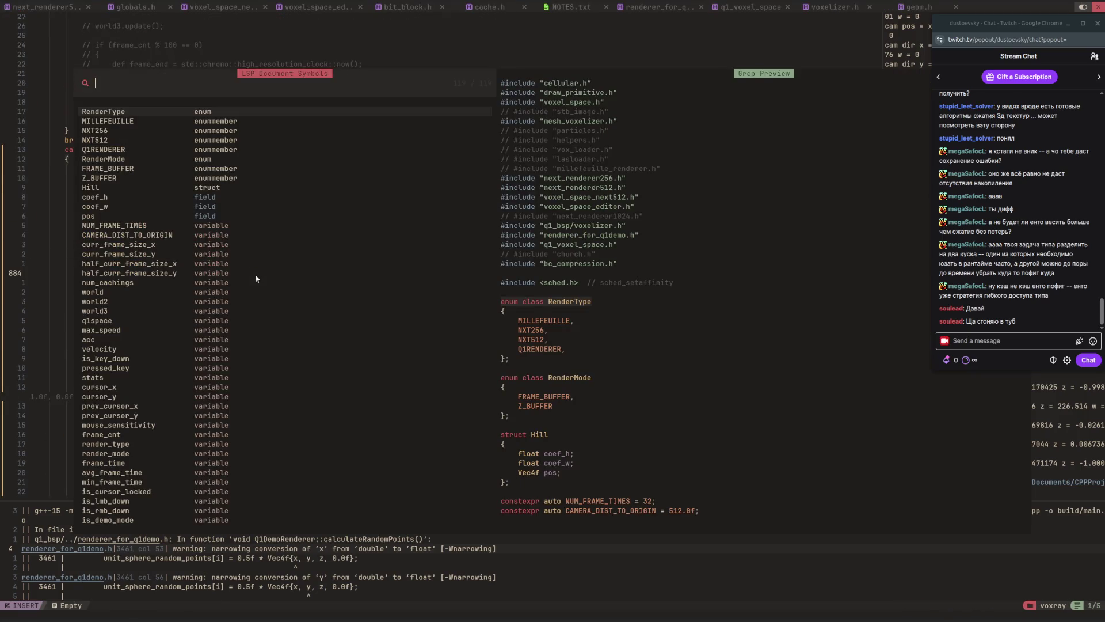
pyautogui.write('loadq')
pyautogui.press('Return')
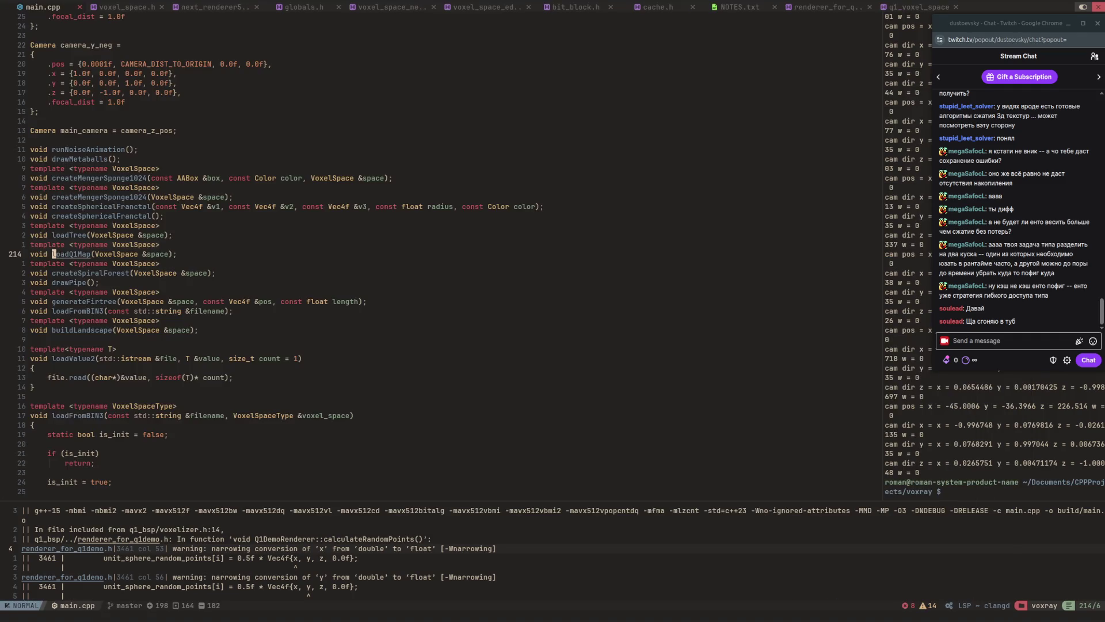
# Go to the loadQ1Map definition and jump through changed hunks to the createCylinder code.
pyautogui.press('g')
pyautogui.press('d')
pyautogui.press(']')
pyautogui.press('h')
pyautogui.press(']')
pyautogui.press('h')
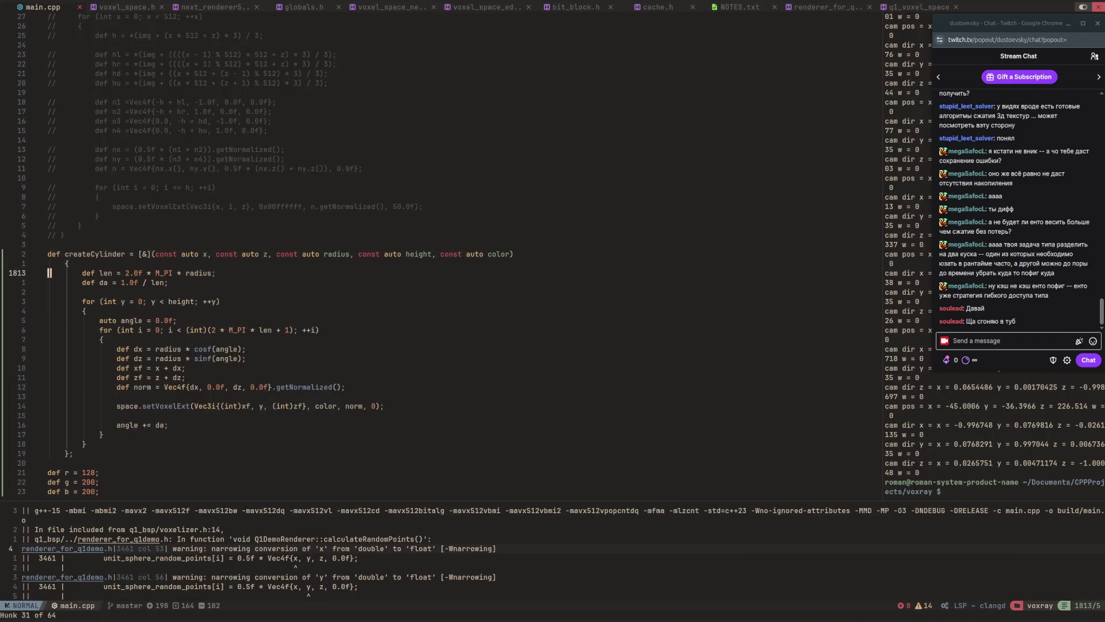
# Replace space.SIZE with 128 in all four createCylinder calls using multi-cursor selection.
pyautogui.press('j')
pyautogui.press('j')
pyautogui.press('j')
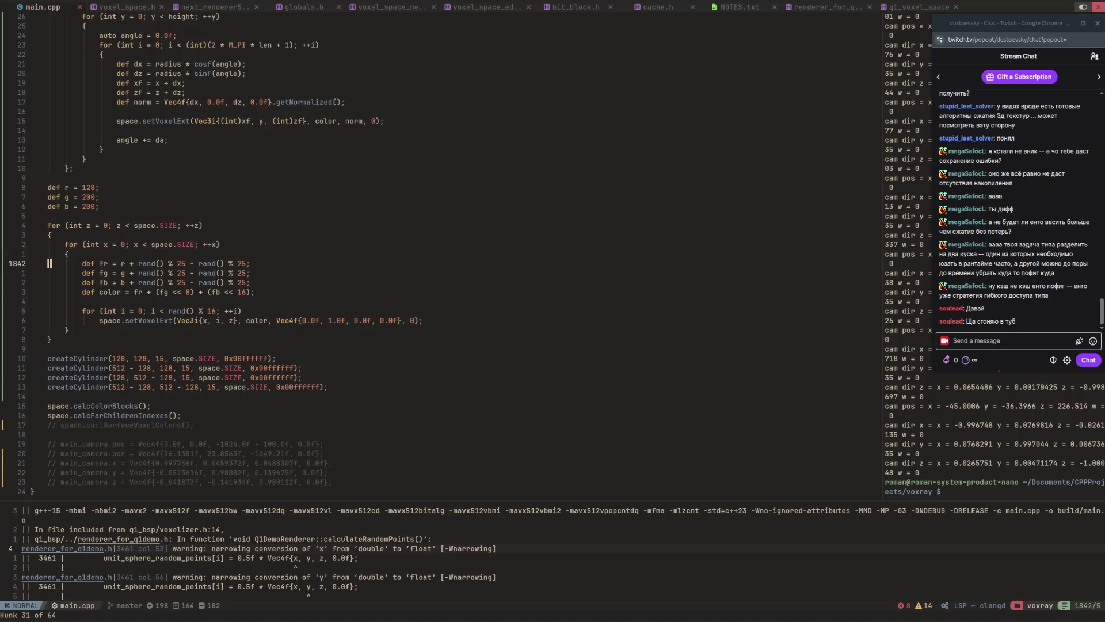
pyautogui.press('j')
pyautogui.press('j')
pyautogui.press('j')
pyautogui.press('l')
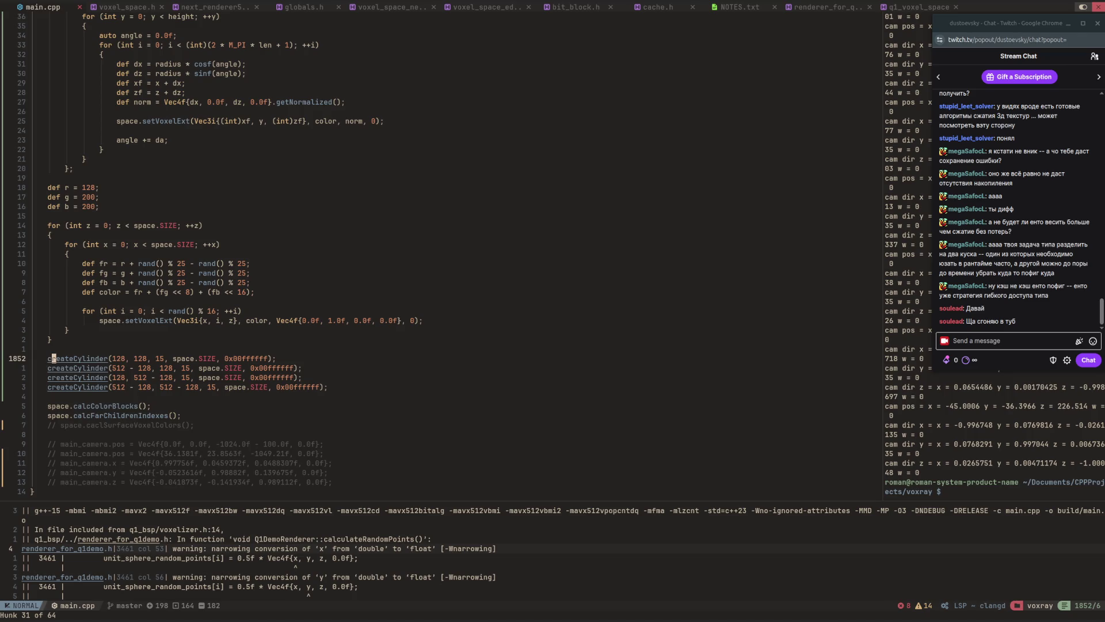
pyautogui.hotkey('shift', 'w')
pyautogui.hotkey('shift', 'w')
pyautogui.hotkey('shift', 'w')
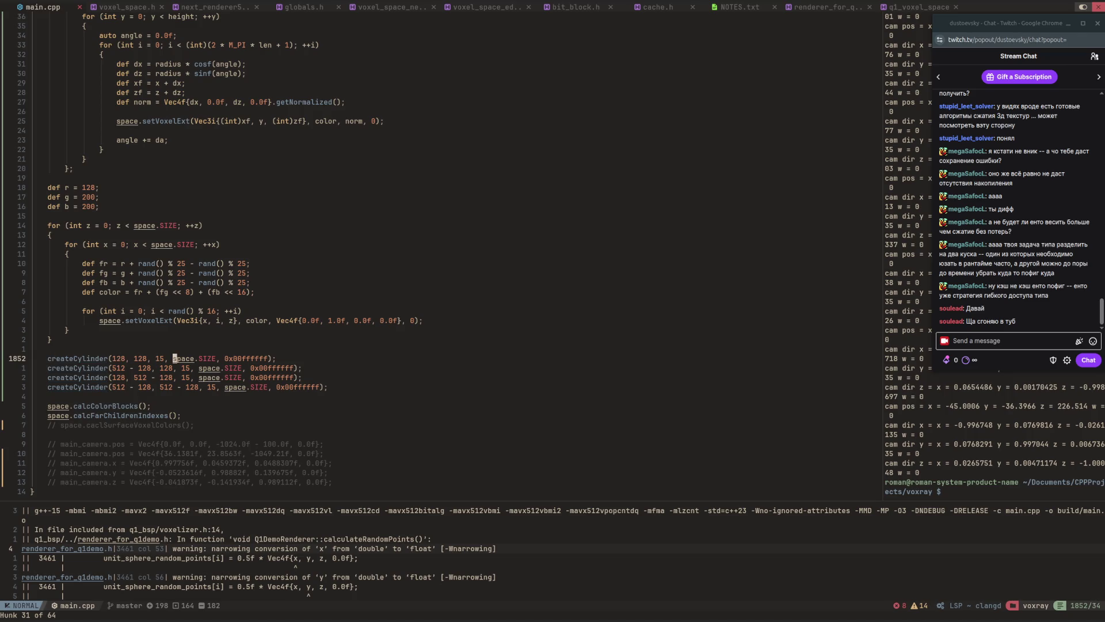
pyautogui.press('v')
pyautogui.press('e')
pyautogui.press('e')
pyautogui.press('e')
pyautogui.hotkey('ctrl', 'n')
pyautogui.hotkey('ctrl', 'n')
pyautogui.hotkey('ctrl', 'n')
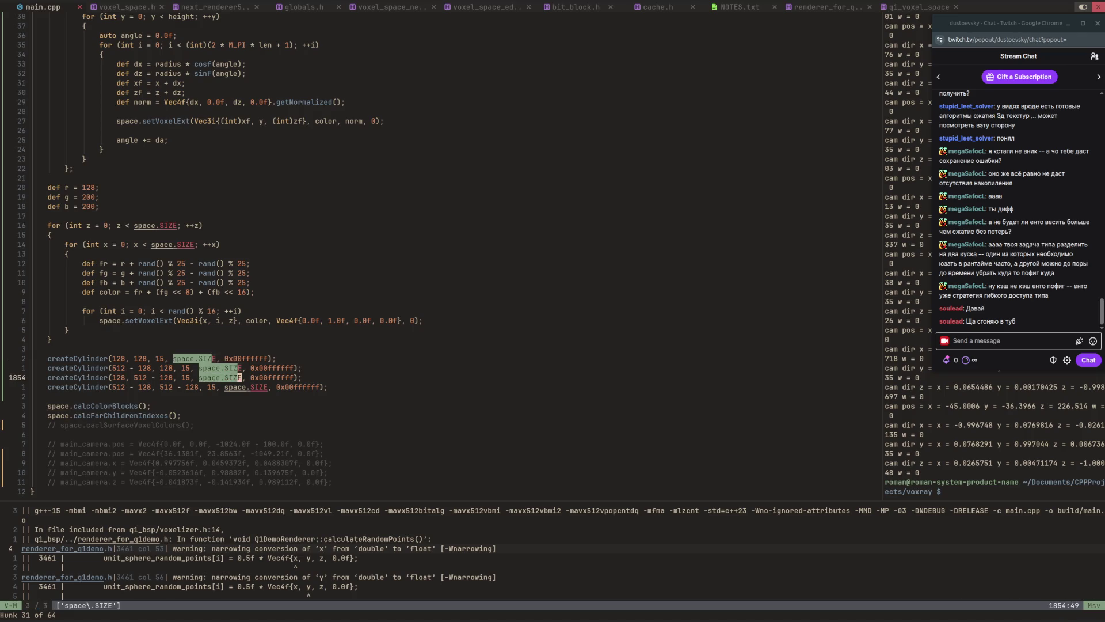
pyautogui.press('c')
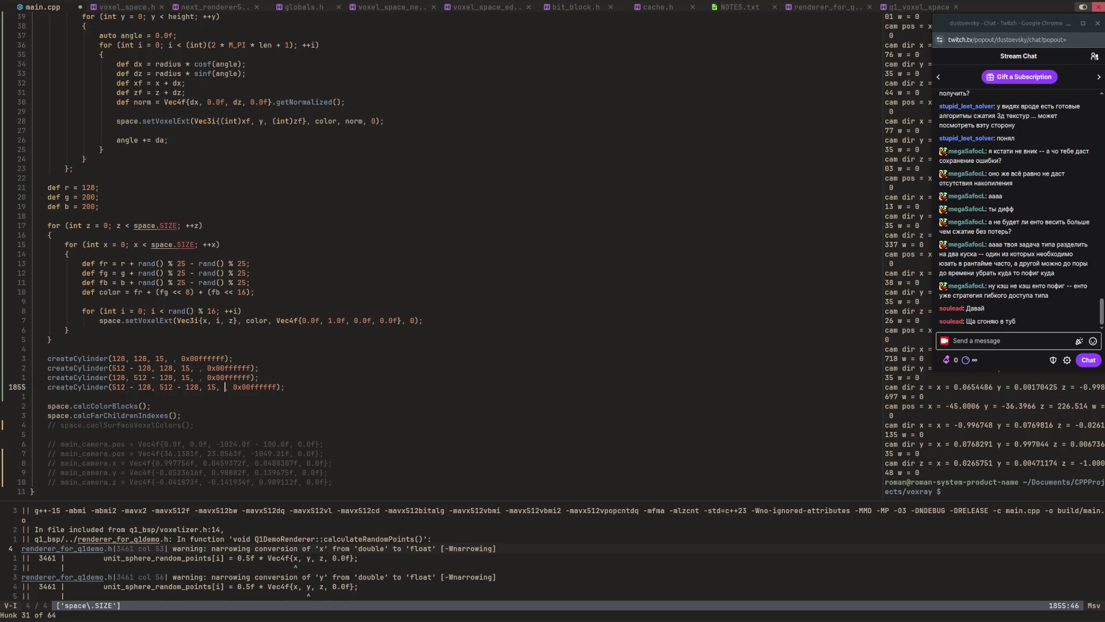
pyautogui.write('128')
pyautogui.press('Escape')
# Save main.cpp, start the release build, and type build/main in the terminal.
pyautogui.hotkey('ctrl', 's')
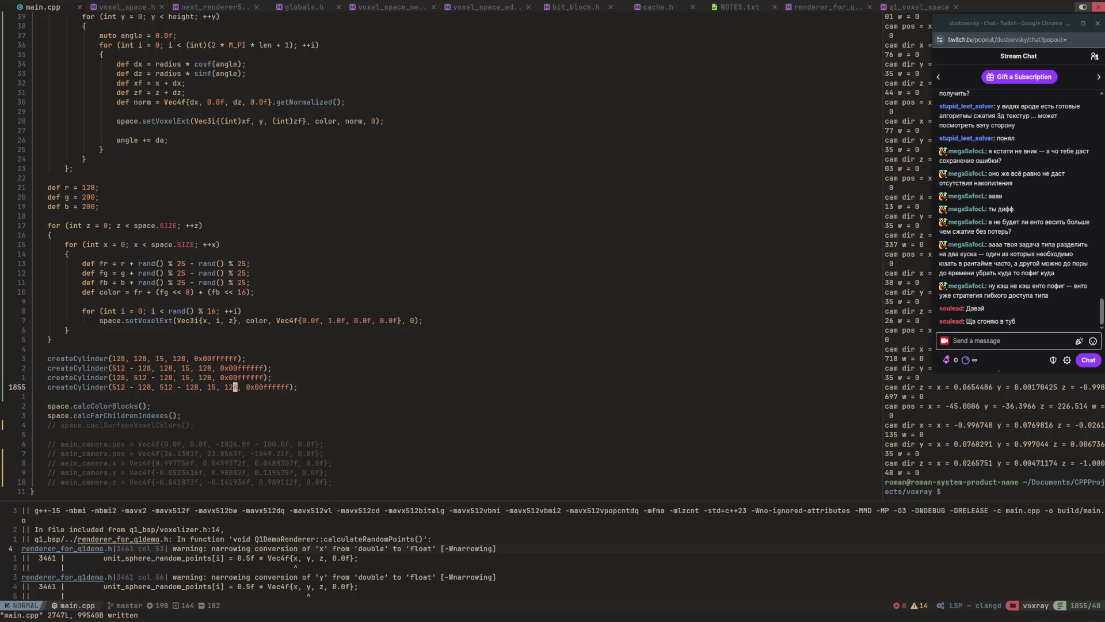
pyautogui.press('F5')
pyautogui.hotkey('ctrl', 'w')
pyautogui.write('lbuild/main')
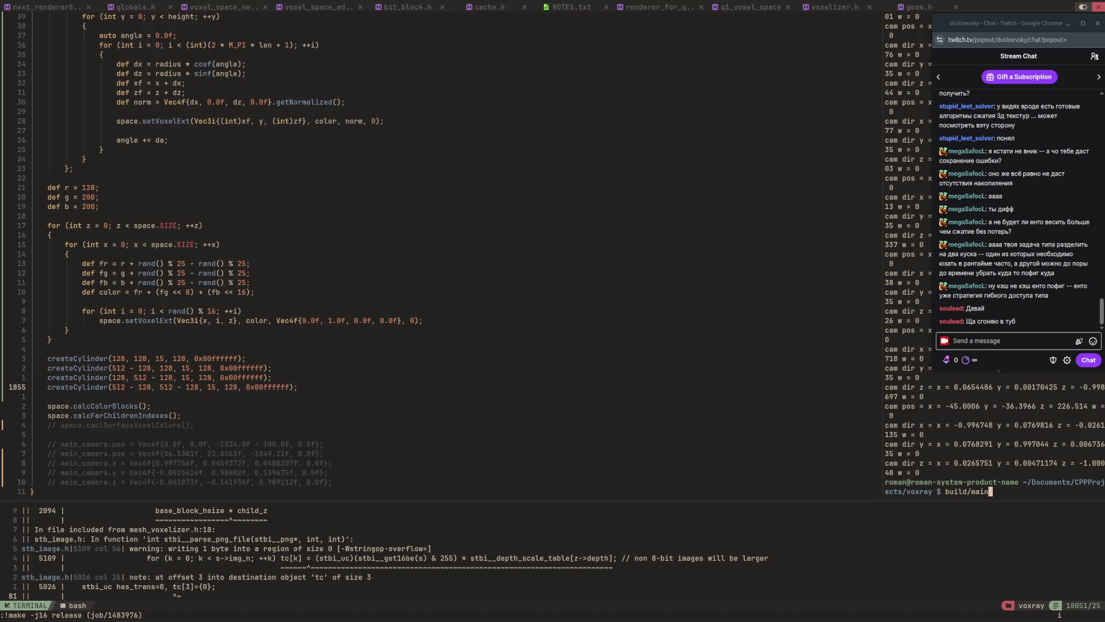
# Run build/main to launch the renderer with the 128-high cylinders.
pyautogui.press('Return')
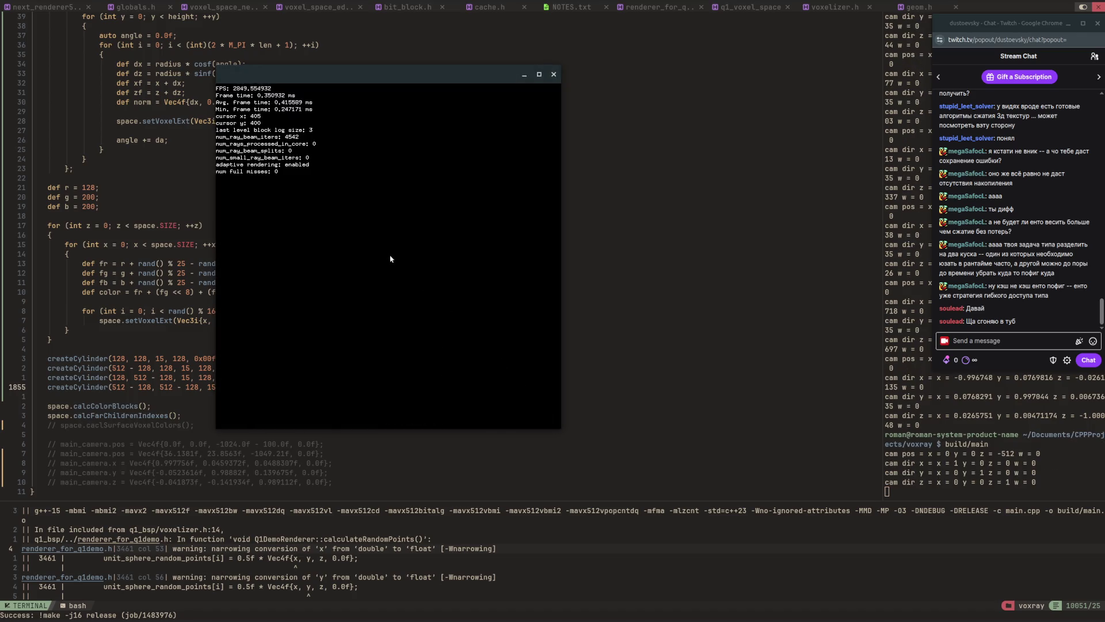
# Fly the camera forward, sideways and up, then turn it to view the floor and pillars.
pyautogui.press('w')
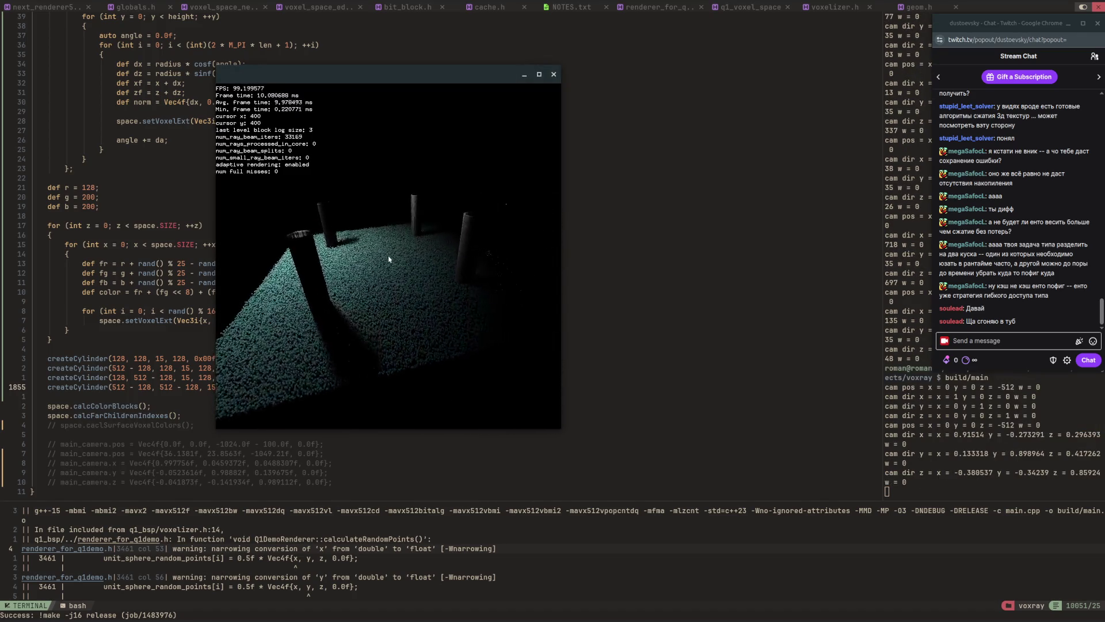
pyautogui.press('d')
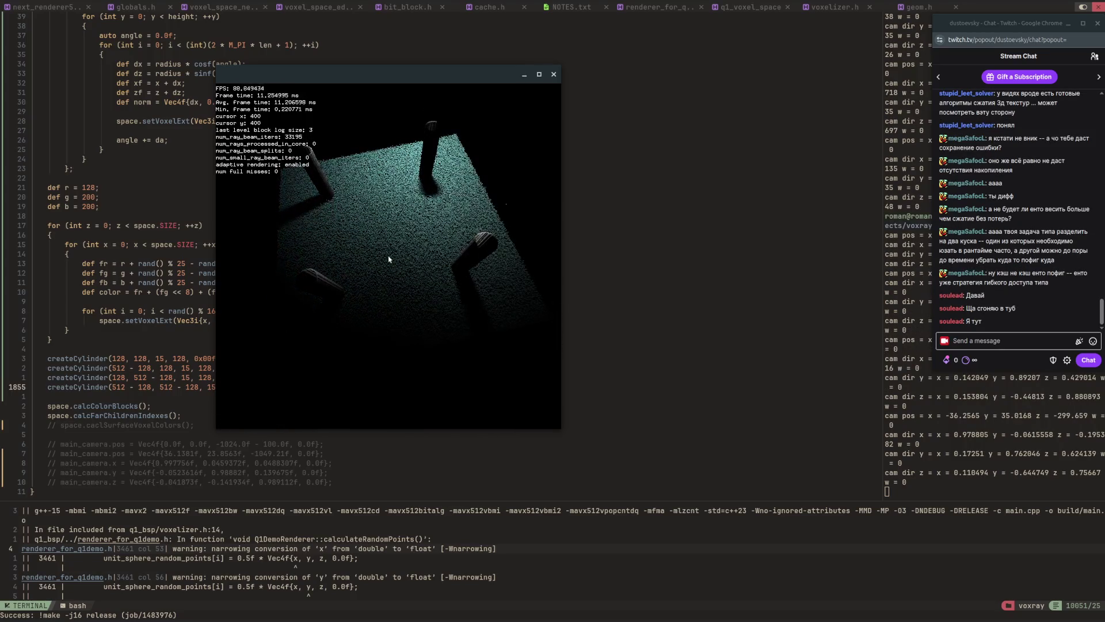
pyautogui.press('space')
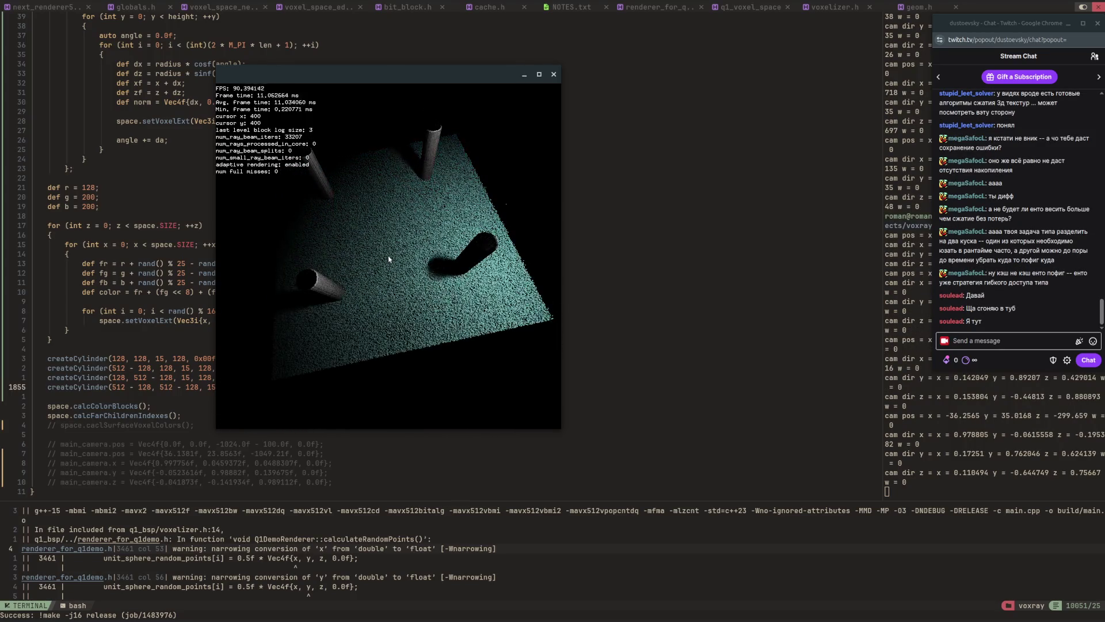
pyautogui.press('a')
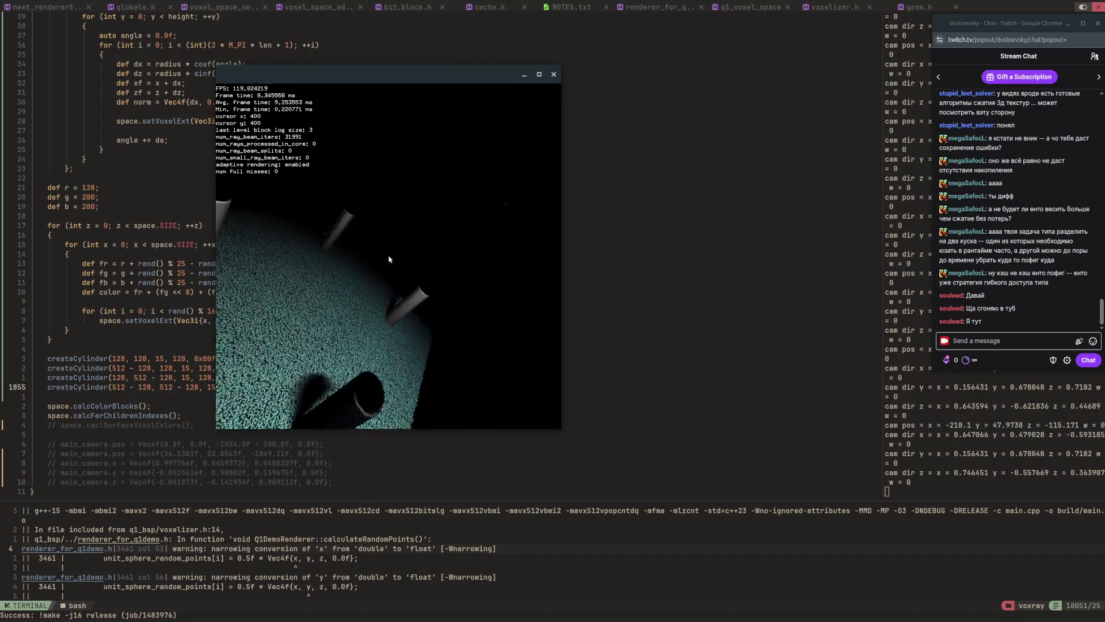
pyautogui.press('Left')
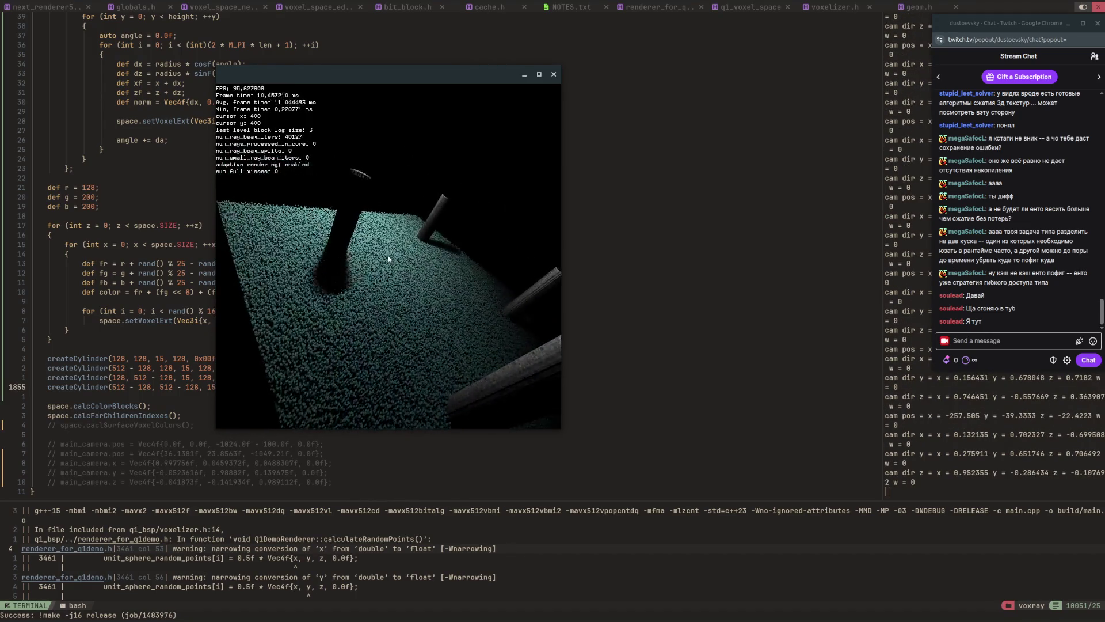
pyautogui.press('Left')
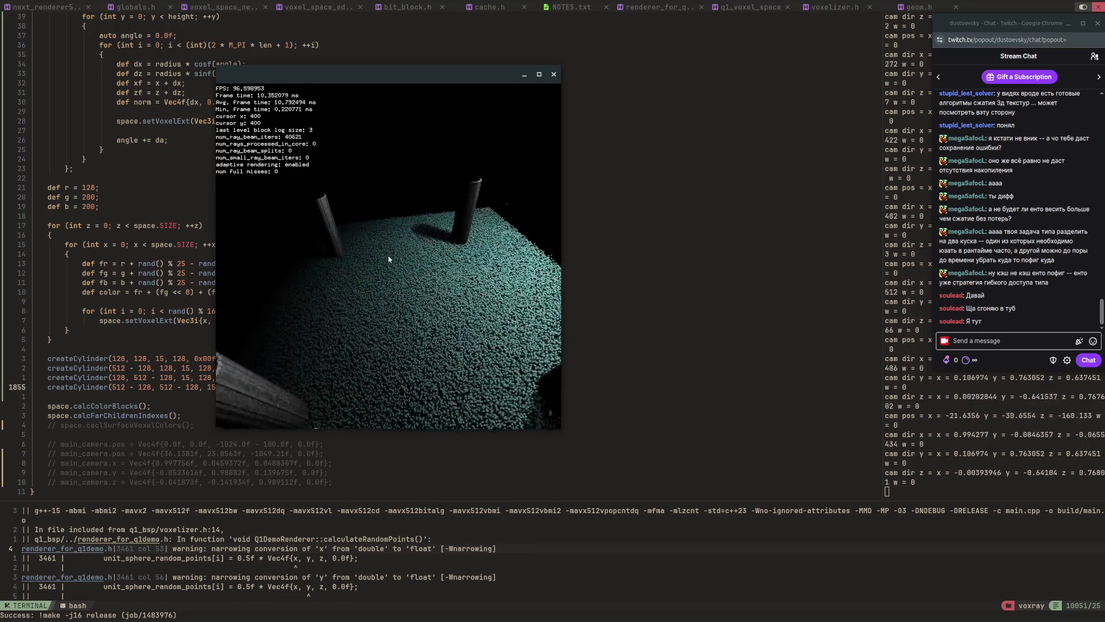
pyautogui.press('Left')
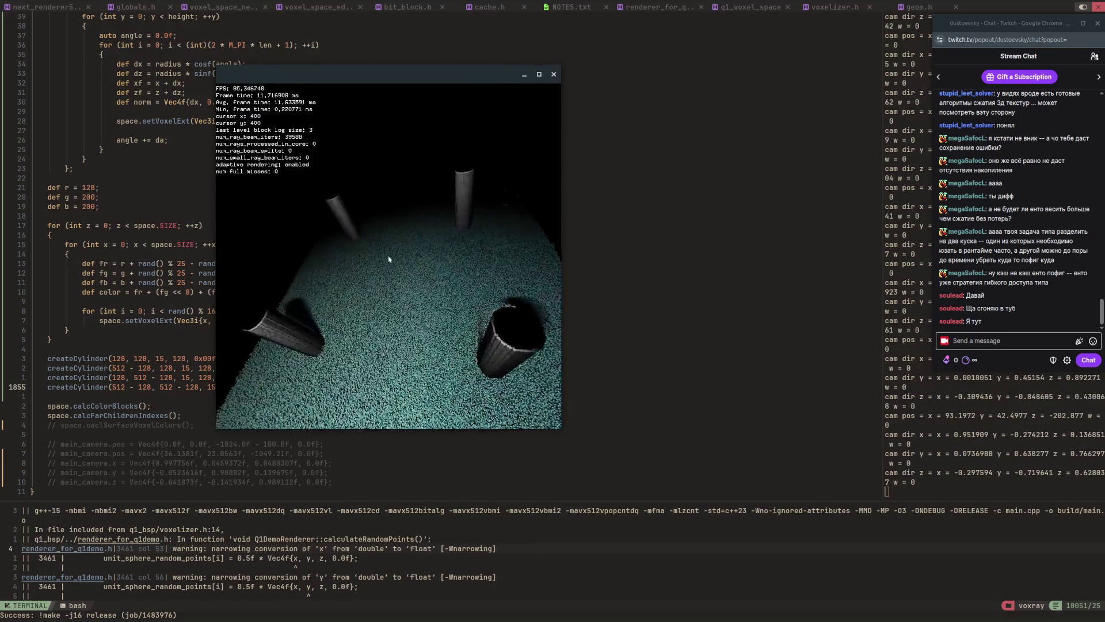
pyautogui.press('Left')
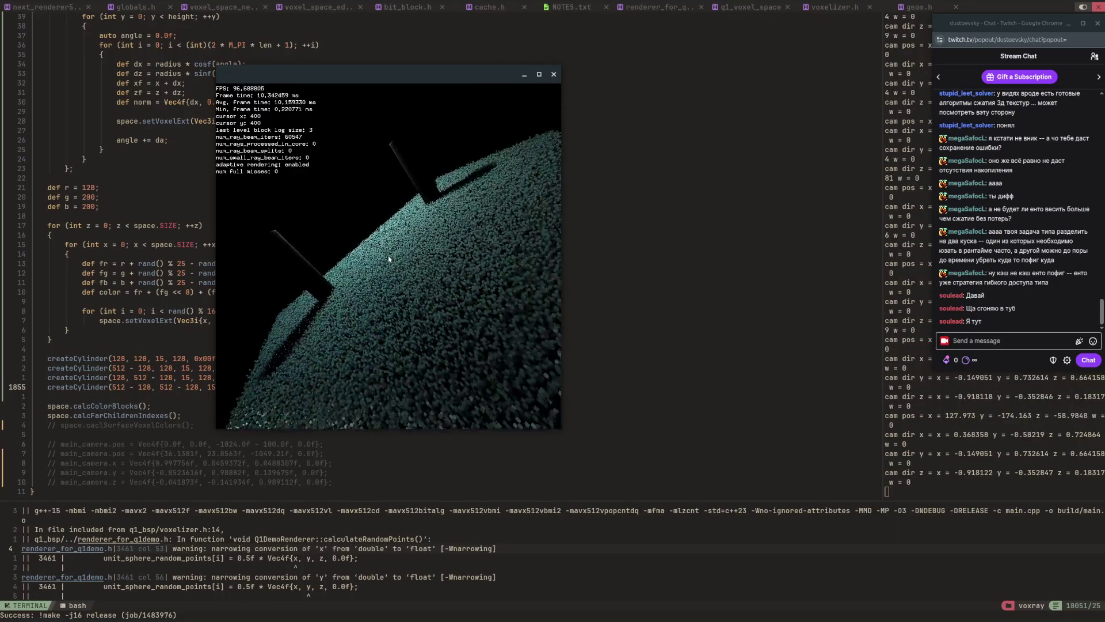
# Keep orbiting and moving around the shadowed pillars, then close the renderer window.
pyautogui.press('Left')
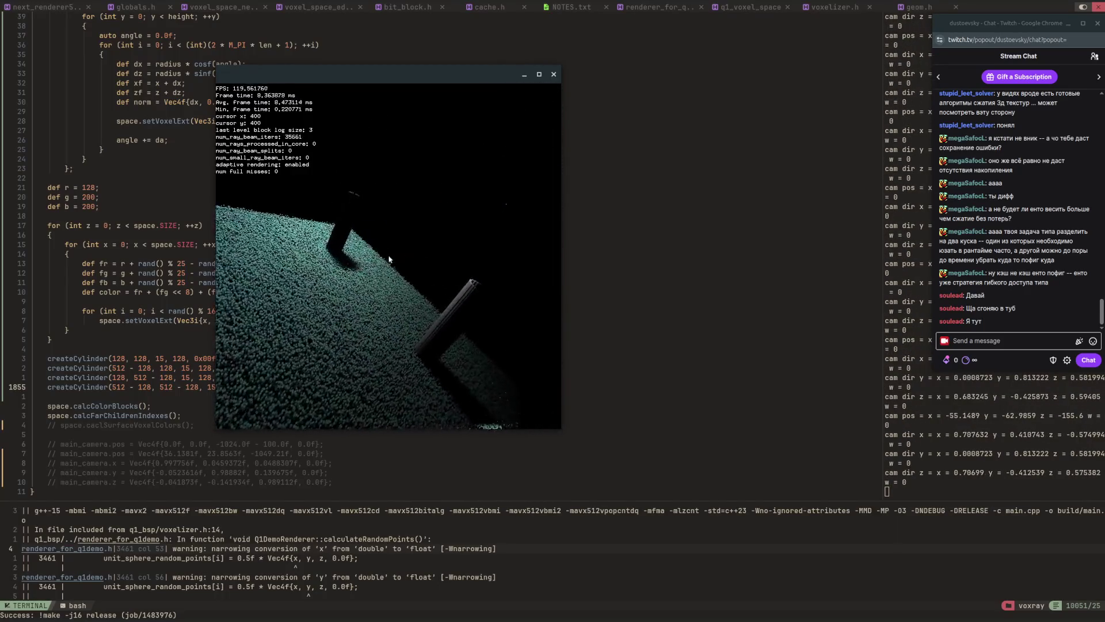
pyautogui.press('Left')
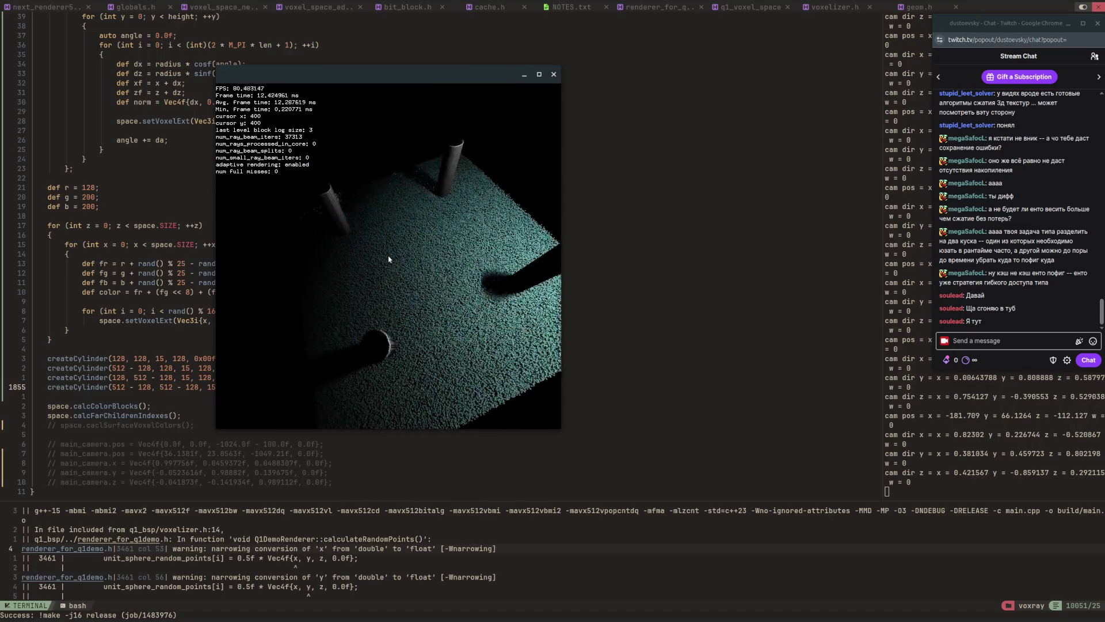
pyautogui.press('Left')
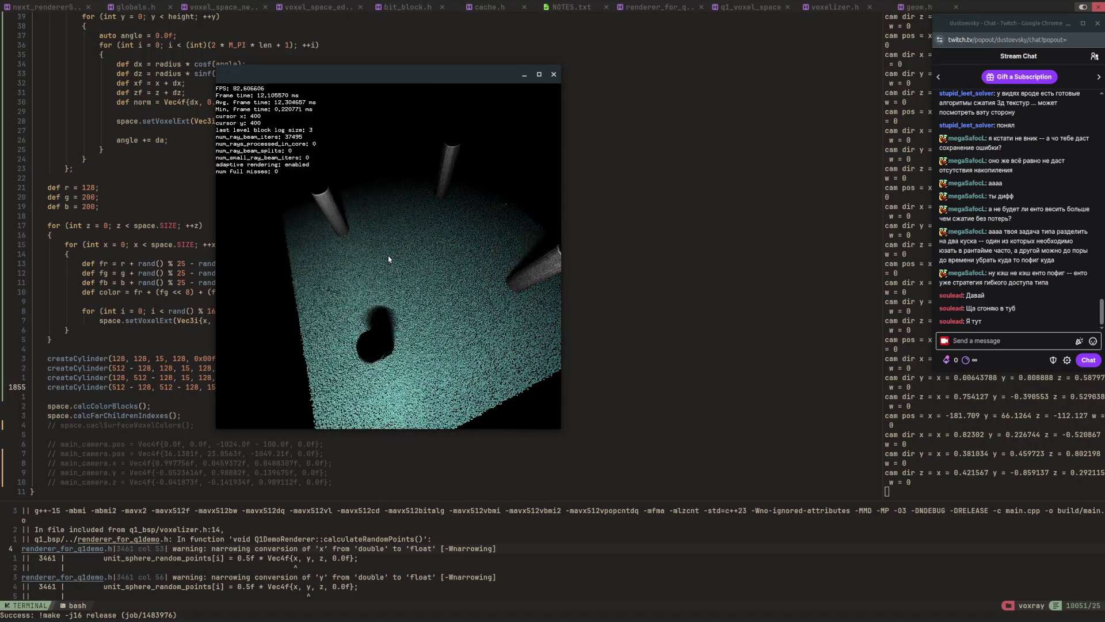
pyautogui.press('w')
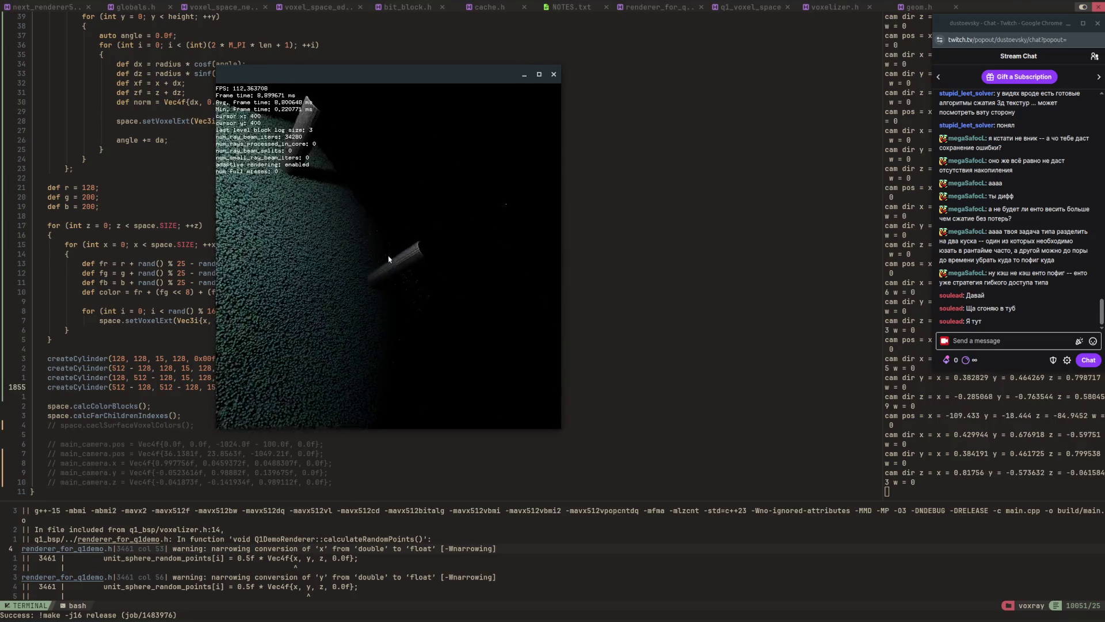
pyautogui.press('s')
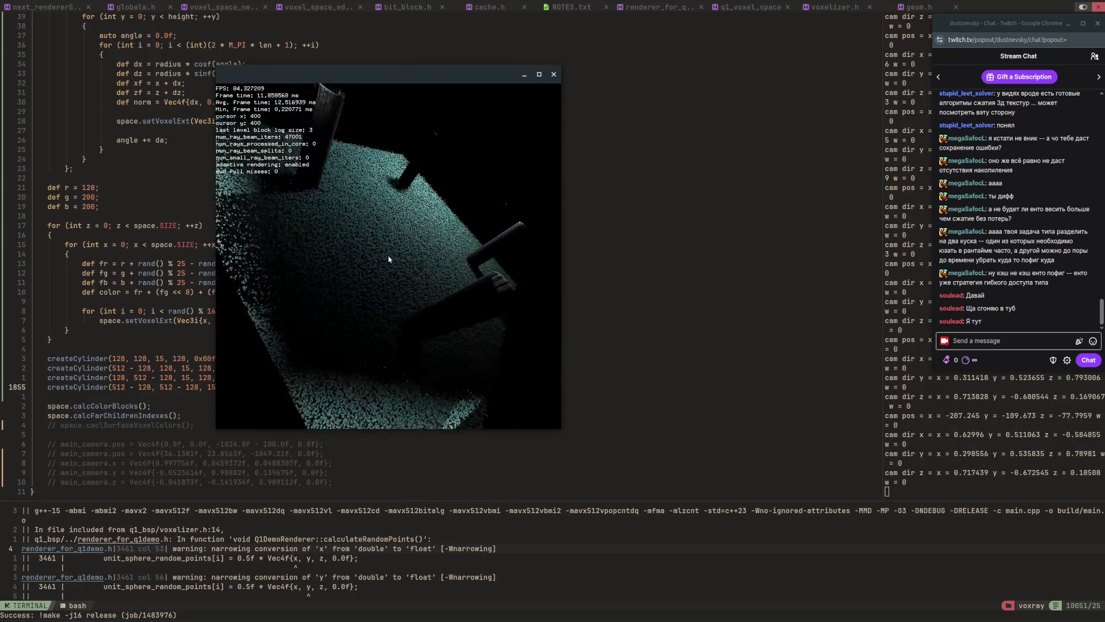
pyautogui.press('w')
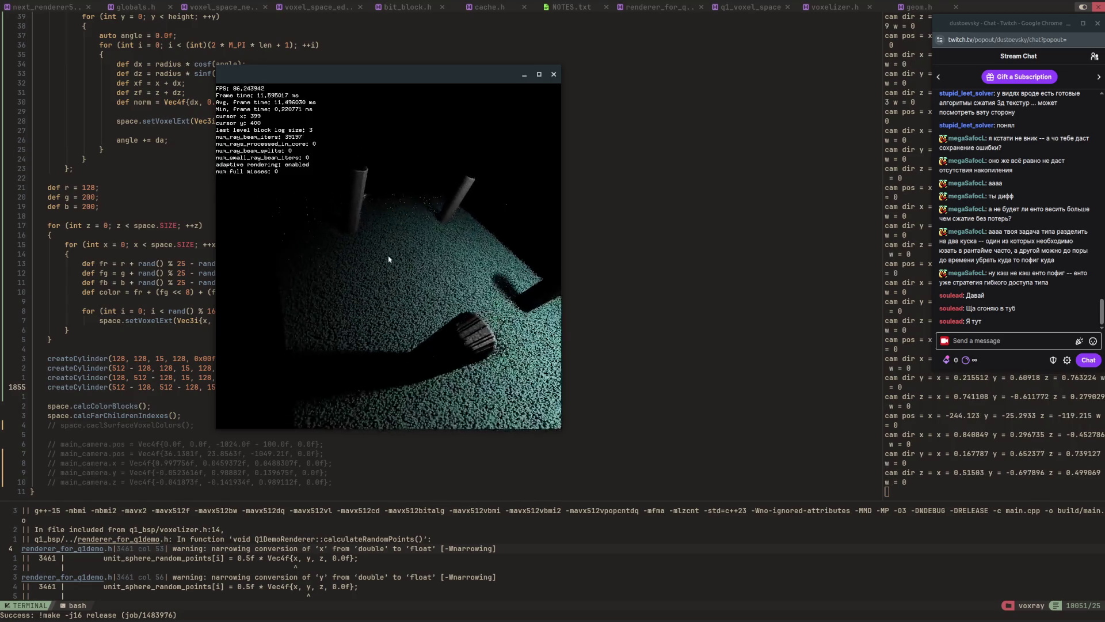
pyautogui.press('Escape')
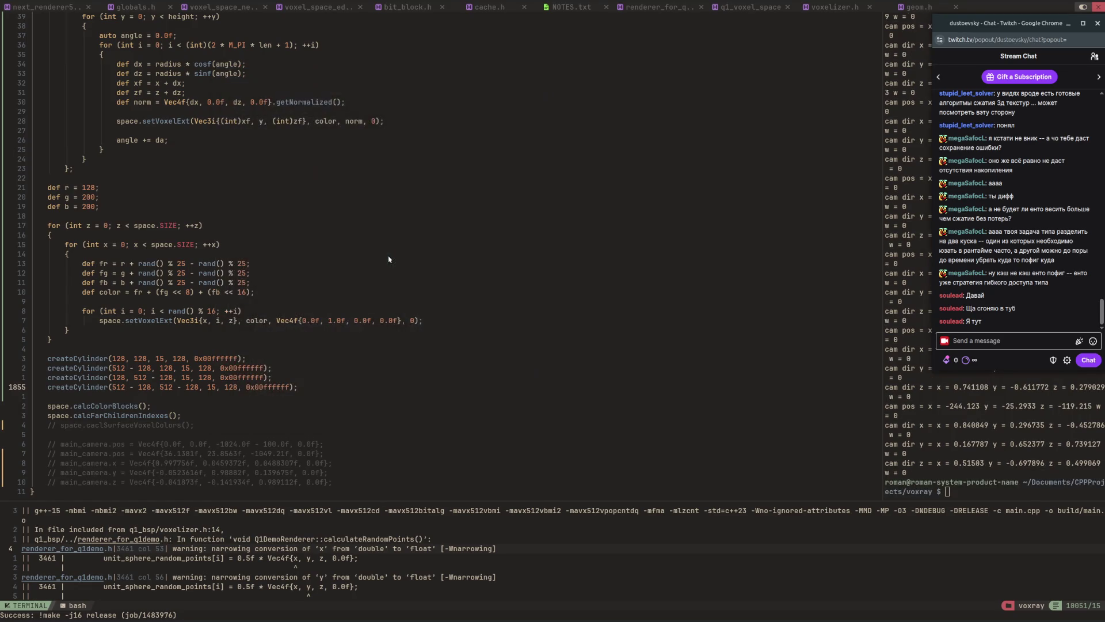
# Change the first createCylinder height argument from 128 to 256.
pyautogui.click(385, 265)
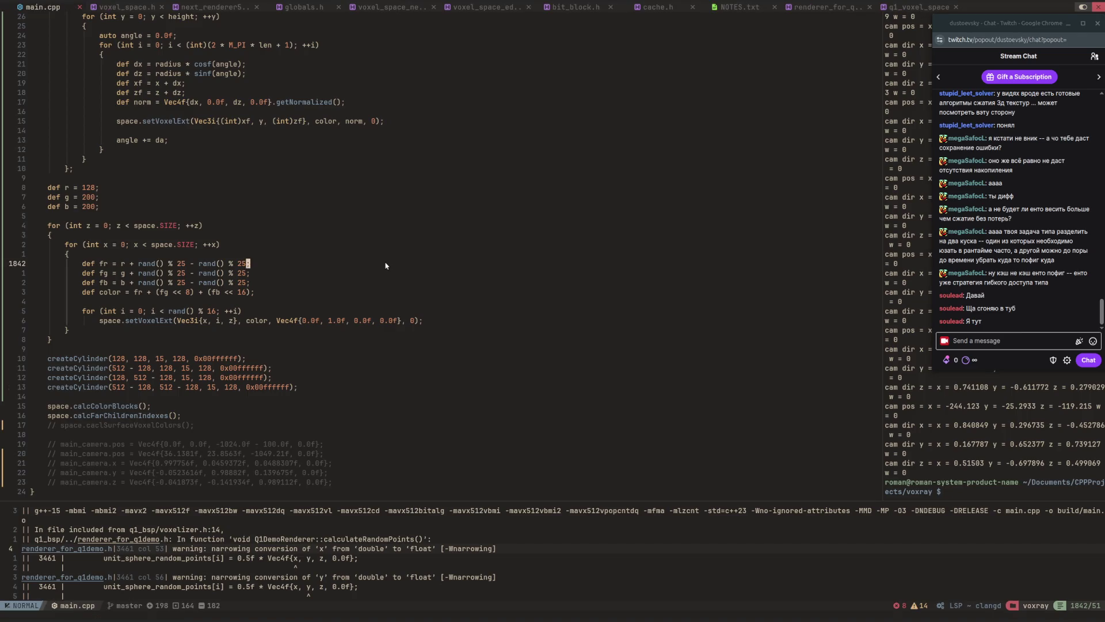
pyautogui.press('1')
pyautogui.press('0')
pyautogui.press('j')
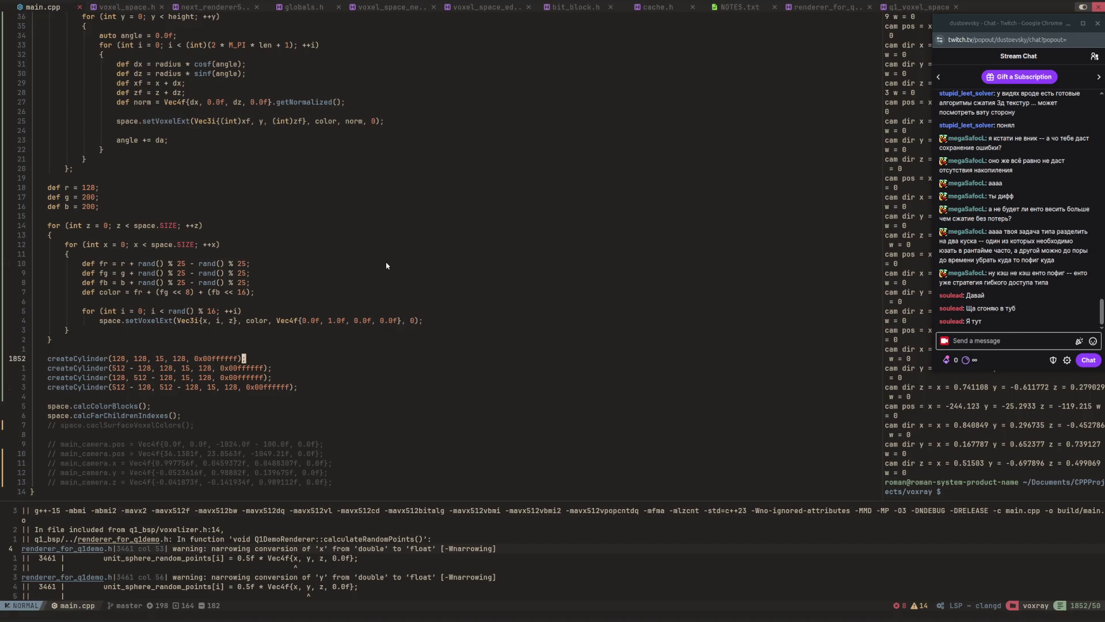
pyautogui.press('b')
pyautogui.press('b')
pyautogui.hotkey('ctrl', 'n')
pyautogui.press('Escape')
pyautogui.press('l')
pyautogui.press('l')
pyautogui.press('l')
pyautogui.write('lcw')
pyautogui.write('256')
pyautogui.press('Escape')
# Repeat the 256 height change on the remaining three createCylinder lines.
pyautogui.press('j')
pyautogui.press('w')
pyautogui.press('w')
pyautogui.press('.')
pyautogui.press('j')
pyautogui.press('b')
pyautogui.press('.')
pyautogui.press('j')
pyautogui.press('w')
pyautogui.press('w')
pyautogui.press('.')
# Save main.cpp, rebuild the release, and run build/main.
pyautogui.write(':w')
pyautogui.press('Return')
pyautogui.press('F5')
pyautogui.hotkey('alt', 'Tab')
pyautogui.write('build/main')
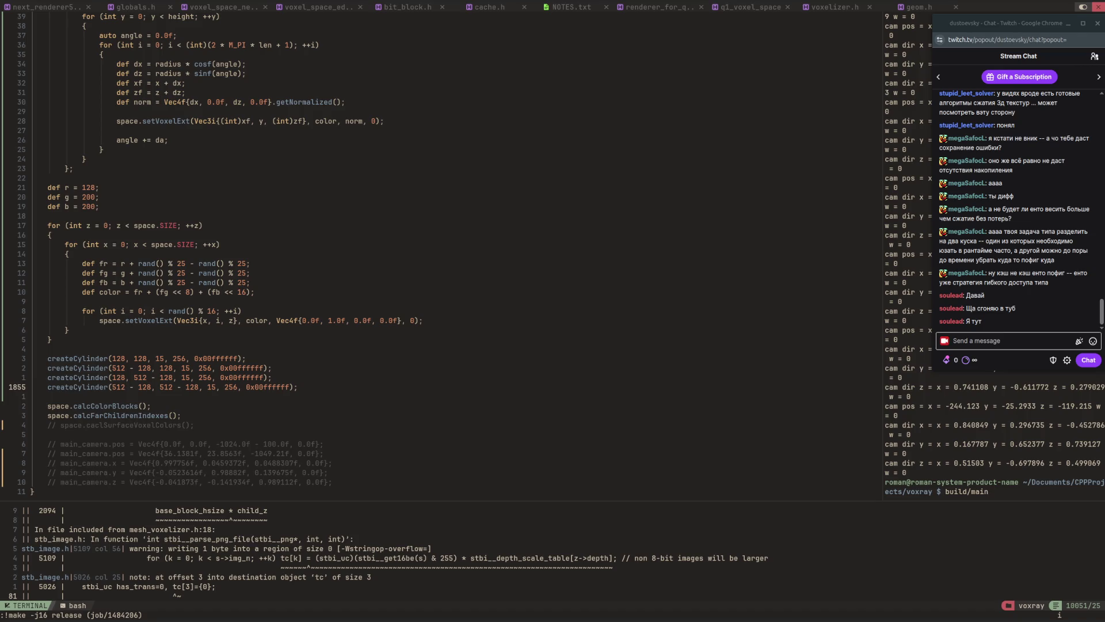
pyautogui.press('Return')
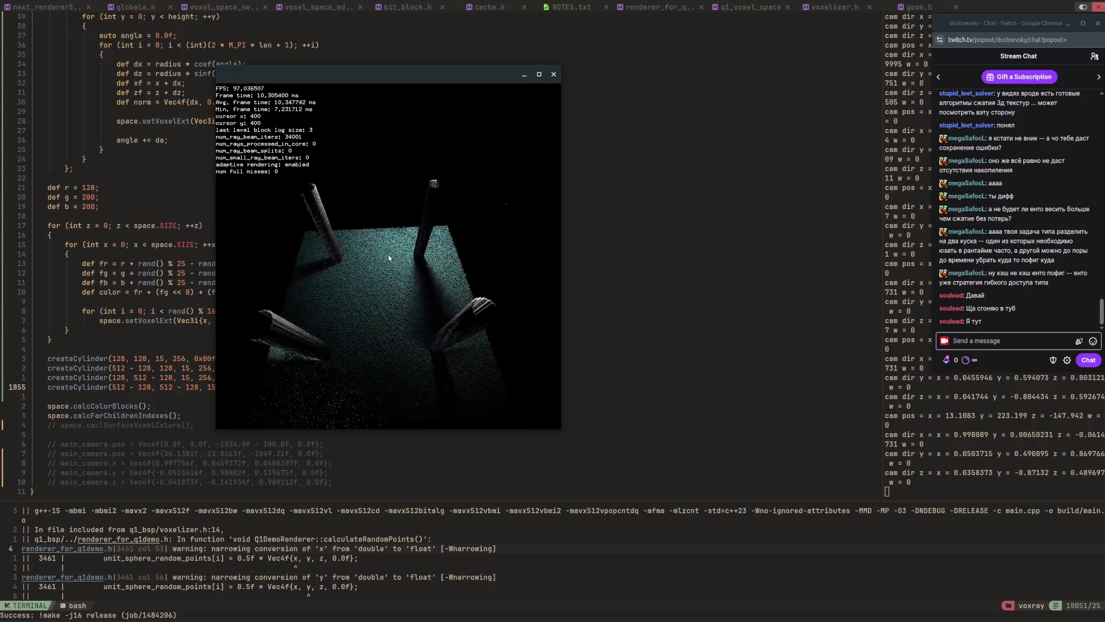
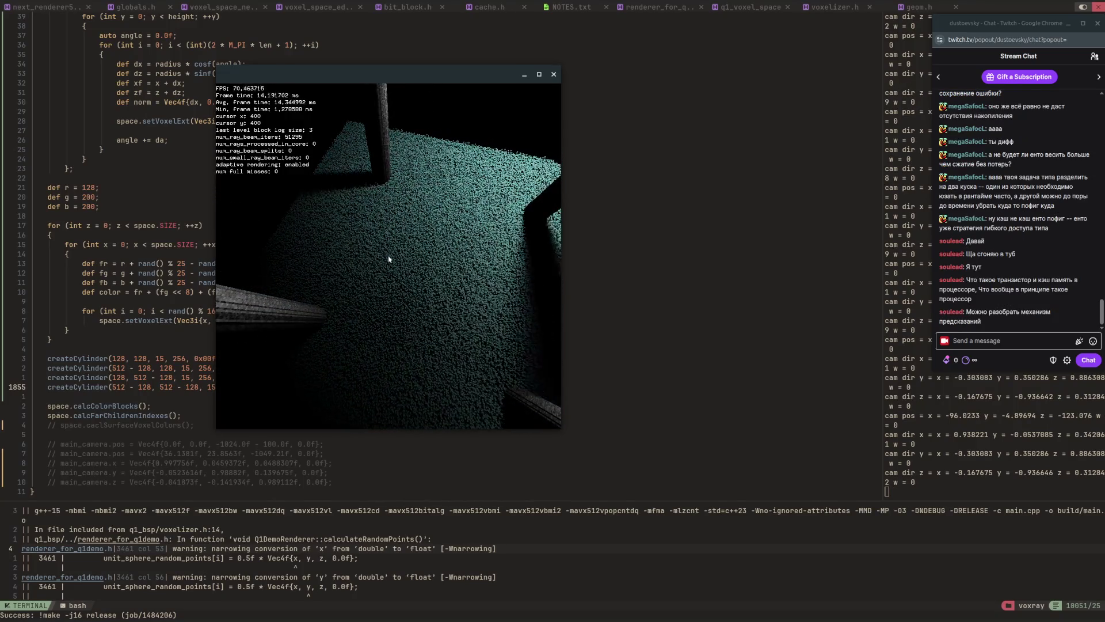
# Close the voxel renderer, shrink Neovim to the main.cpp window alone, and bring up the window switcher.
pyautogui.press('Escape')
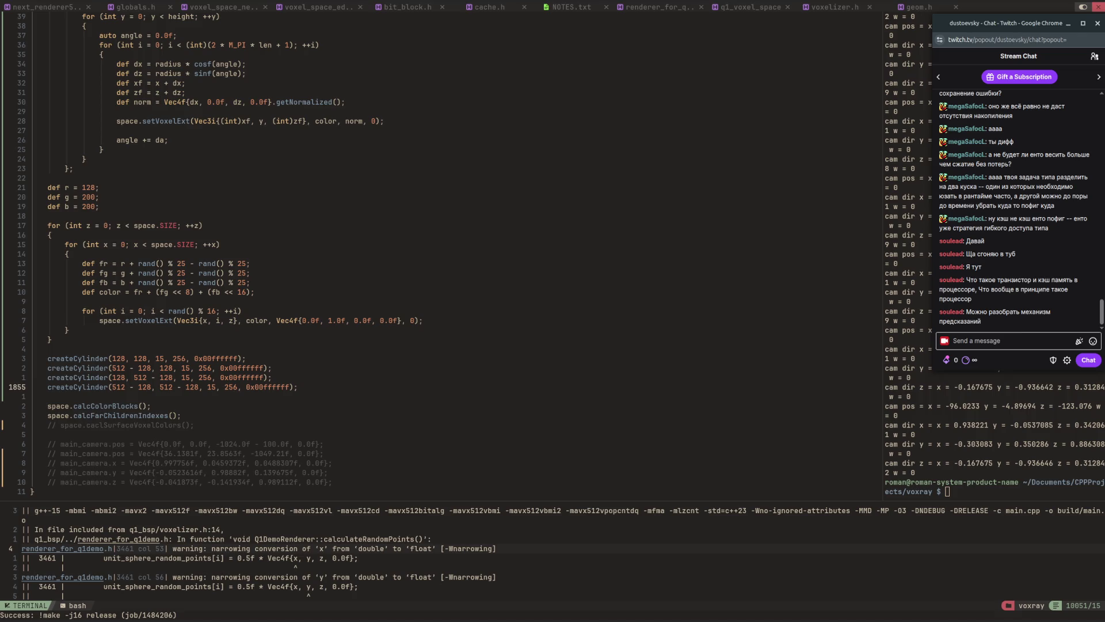
pyautogui.click(413, 293)
pyautogui.hotkey('ctrl', 'w')
pyautogui.press('o')
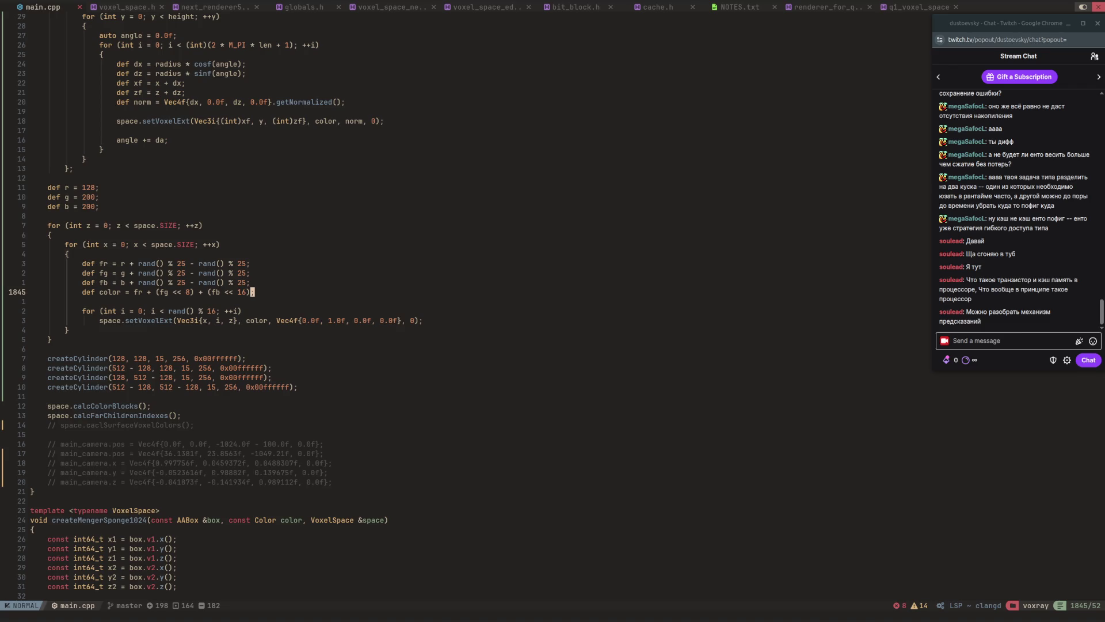
pyautogui.hotkey('alt', 'Tab')
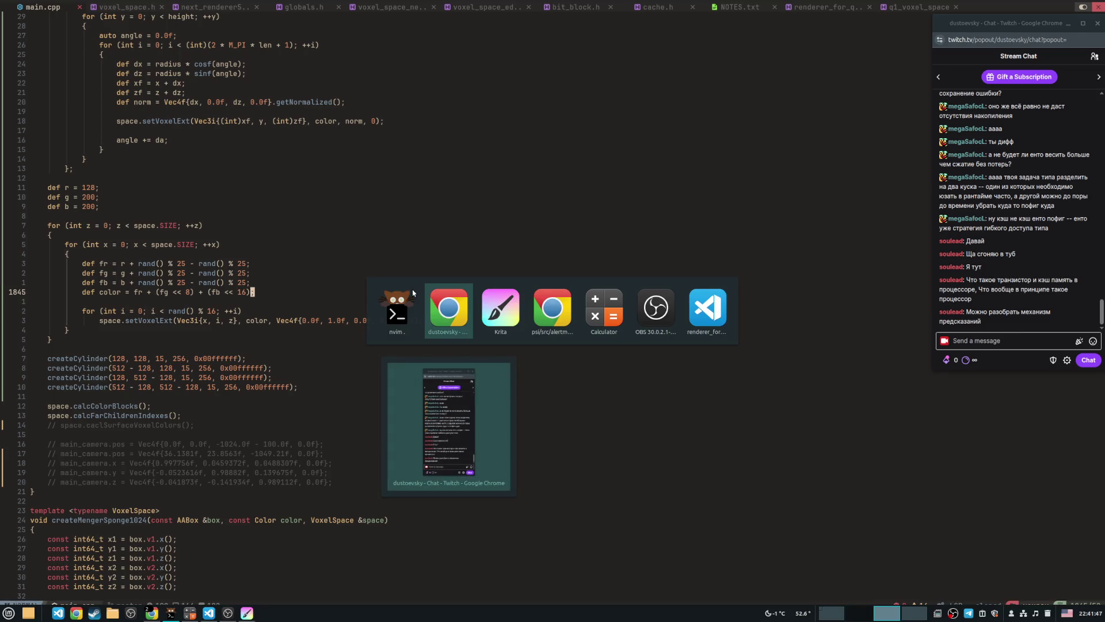
# Switch to Krita and create a new 2560×1440 black document in a third tab.
pyautogui.hotkey('alt', 'Tab')
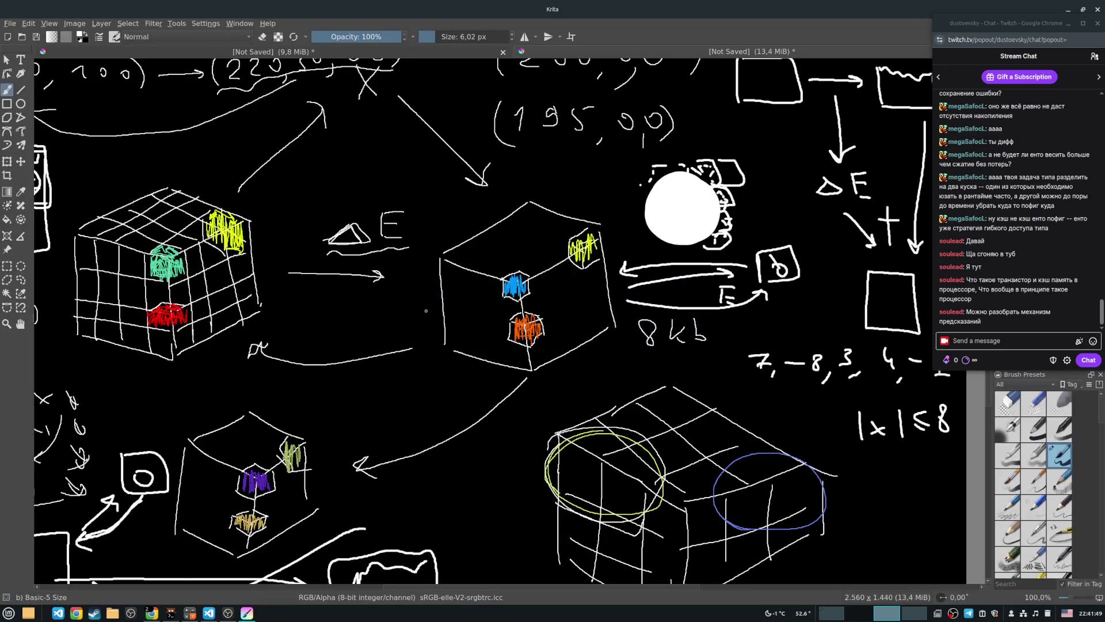
pyautogui.click(479, 53)
pyautogui.hotkey('ctrl', 'Tab')
pyautogui.click(11, 26)
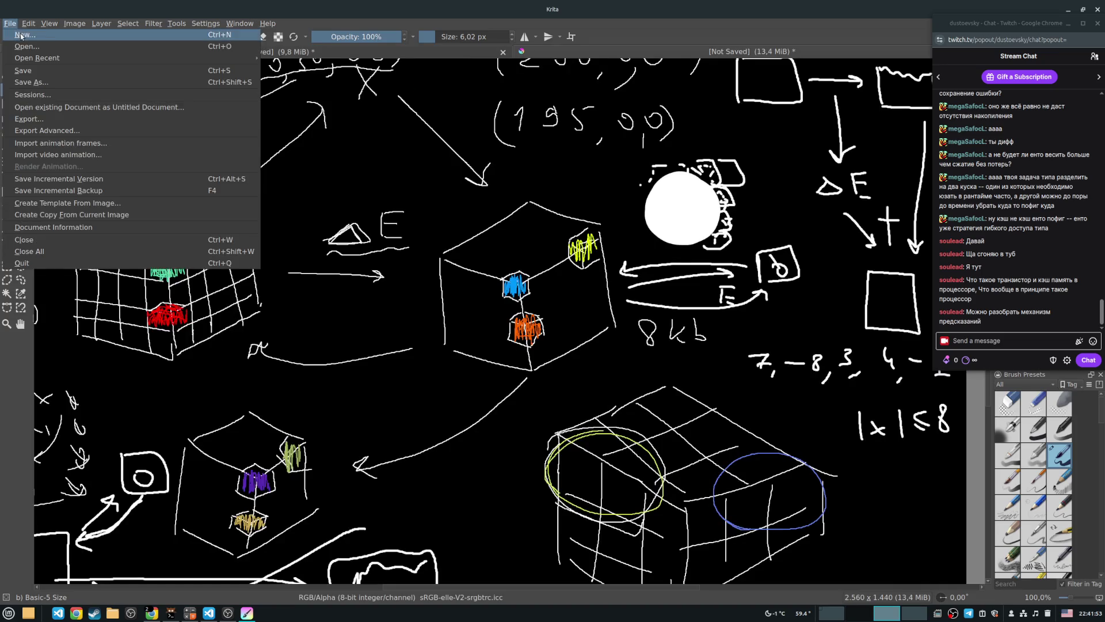
pyautogui.click(20, 35)
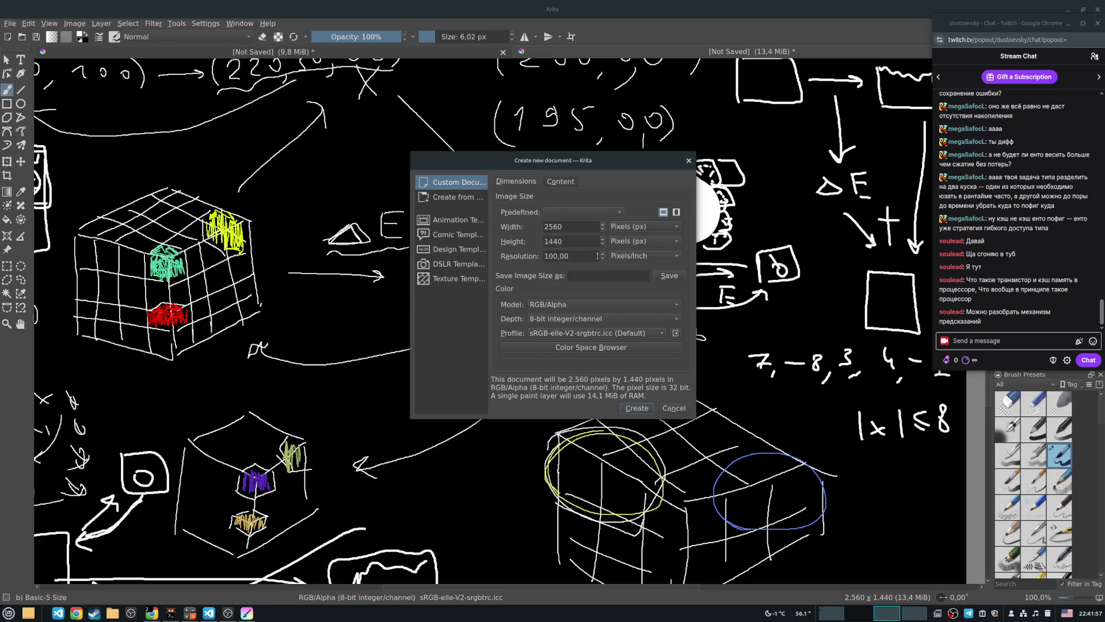
pyautogui.click(636, 409)
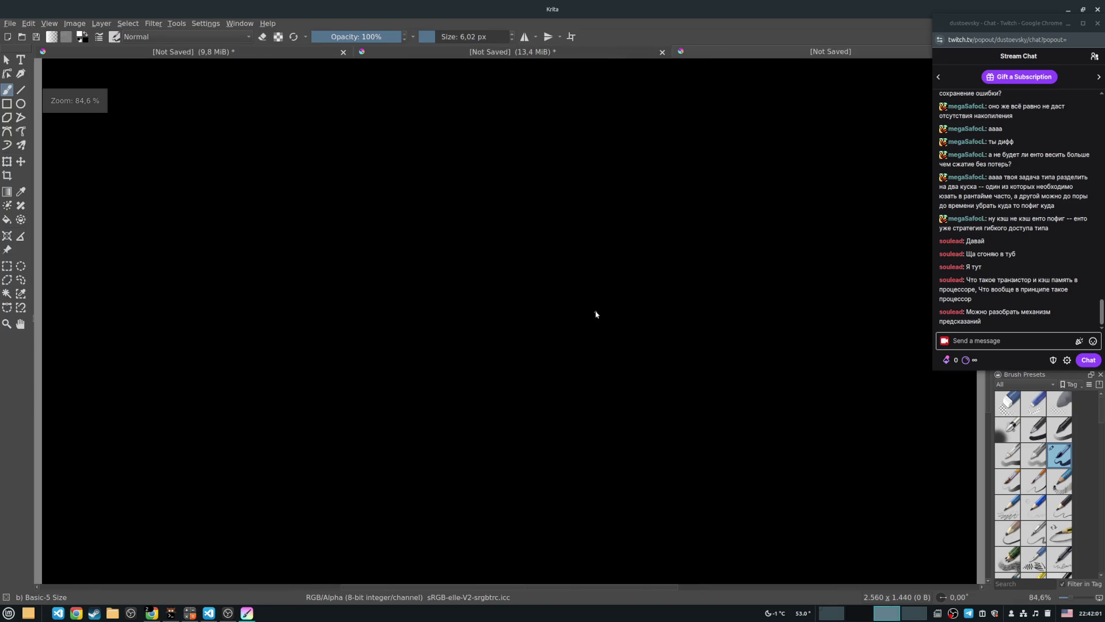
pyautogui.scroll(2, 504, 232)
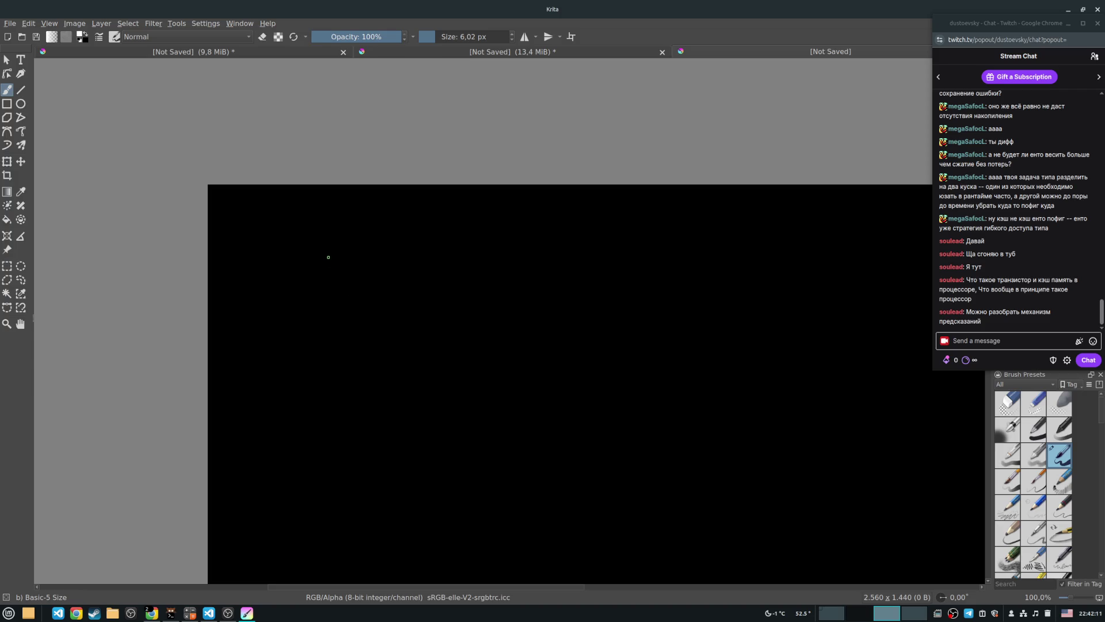
# Draw the transistor's circle with left, right and bottom leads, undoing a misdrawn letter.
pyautogui.moveTo(338, 270)
pyautogui.mouseDown()
pyautogui.moveTo(351, 286)
pyautogui.moveTo(399, 248)
pyautogui.moveTo(339, 271)
pyautogui.mouseUp()
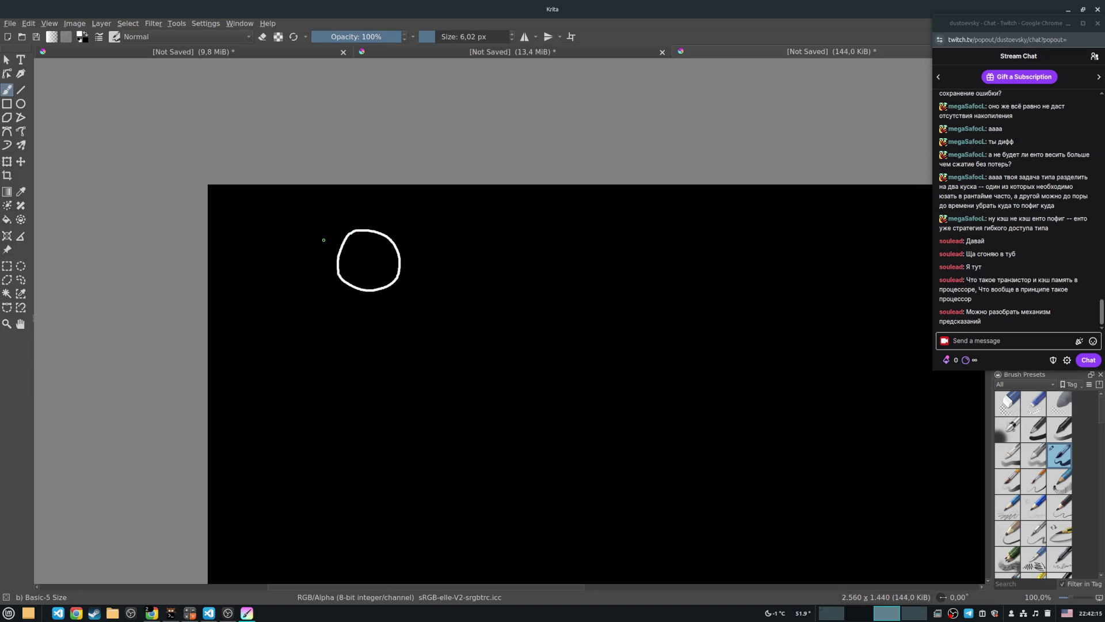
pyautogui.moveTo(300, 242)
pyautogui.mouseDown()
pyautogui.moveTo(366, 259)
pyautogui.moveTo(433, 238)
pyautogui.mouseUp()
pyautogui.moveTo(367, 260); pyautogui.dragTo(376, 333)
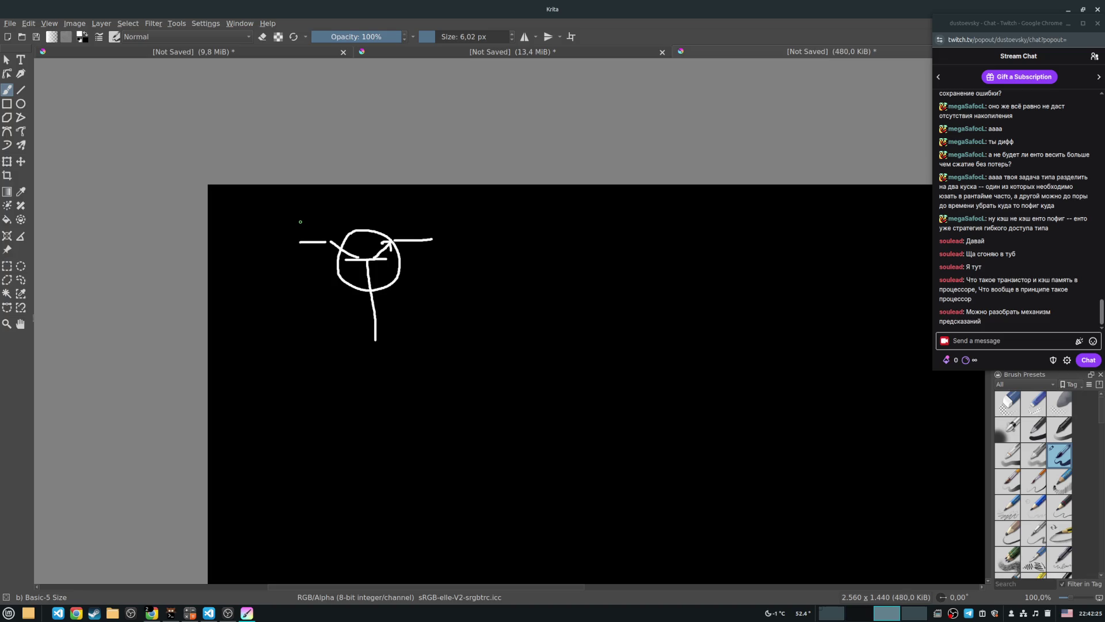
pyautogui.moveTo(302, 220)
pyautogui.mouseDown()
pyautogui.moveTo(294, 231)
pyautogui.moveTo(305, 225)
pyautogui.mouseUp()
pyautogui.hotkey('ctrl', 'z')
pyautogui.moveTo(426, 221)
pyautogui.mouseDown()
pyautogui.moveTo(436, 221)
pyautogui.moveTo(423, 225)
pyautogui.mouseUp()
pyautogui.hotkey('ctrl', 'z')
pyautogui.hotkey('ctrl', 'z')
pyautogui.hotkey('ctrl', 'z')
# Letter the leads К and Б and add a curved double-headed current arrow.
pyautogui.moveTo(294, 219); pyautogui.dragTo(297, 233)
pyautogui.moveTo(305, 224); pyautogui.dragTo(309, 235)
pyautogui.moveTo(390, 322)
pyautogui.mouseDown()
pyautogui.moveTo(391, 339)
pyautogui.moveTo(400, 322)
pyautogui.mouseUp()
pyautogui.moveTo(392, 330); pyautogui.dragTo(397, 338)
pyautogui.moveTo(315, 229)
pyautogui.mouseDown()
pyautogui.moveTo(387, 223)
pyautogui.moveTo(325, 213)
pyautogui.moveTo(393, 222)
pyautogui.mouseUp()
pyautogui.hotkey('ctrl', 'z')
pyautogui.hotkey('ctrl', 'z')
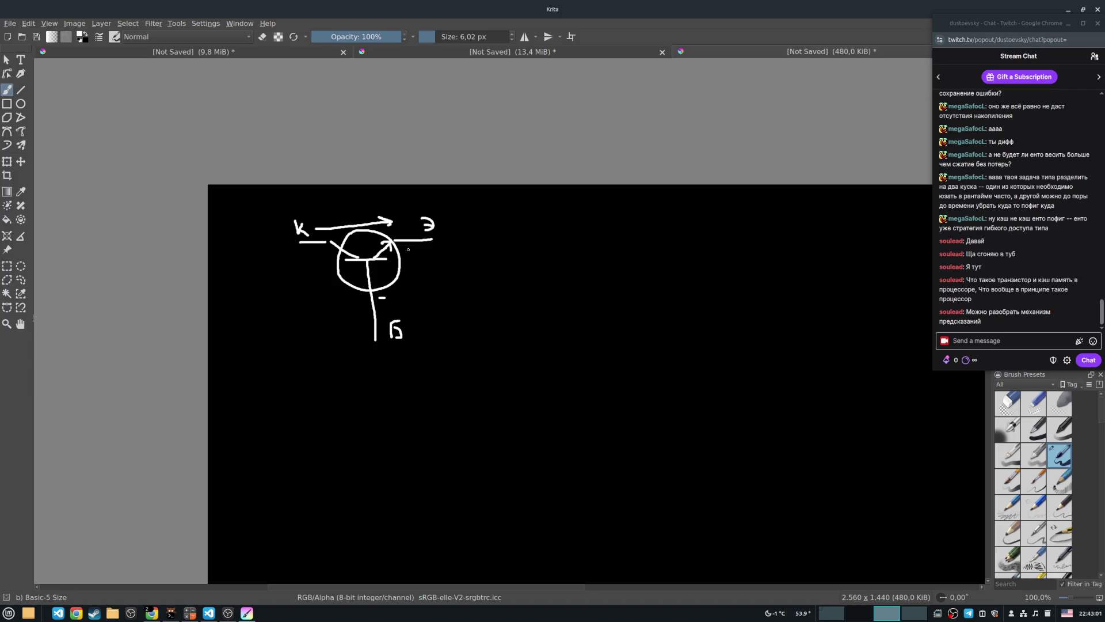
pyautogui.moveTo(419, 250)
pyautogui.mouseDown()
pyautogui.moveTo(410, 283)
pyautogui.moveTo(389, 300)
pyautogui.moveTo(427, 254)
pyautogui.moveTo(478, 273)
pyautogui.mouseUp()
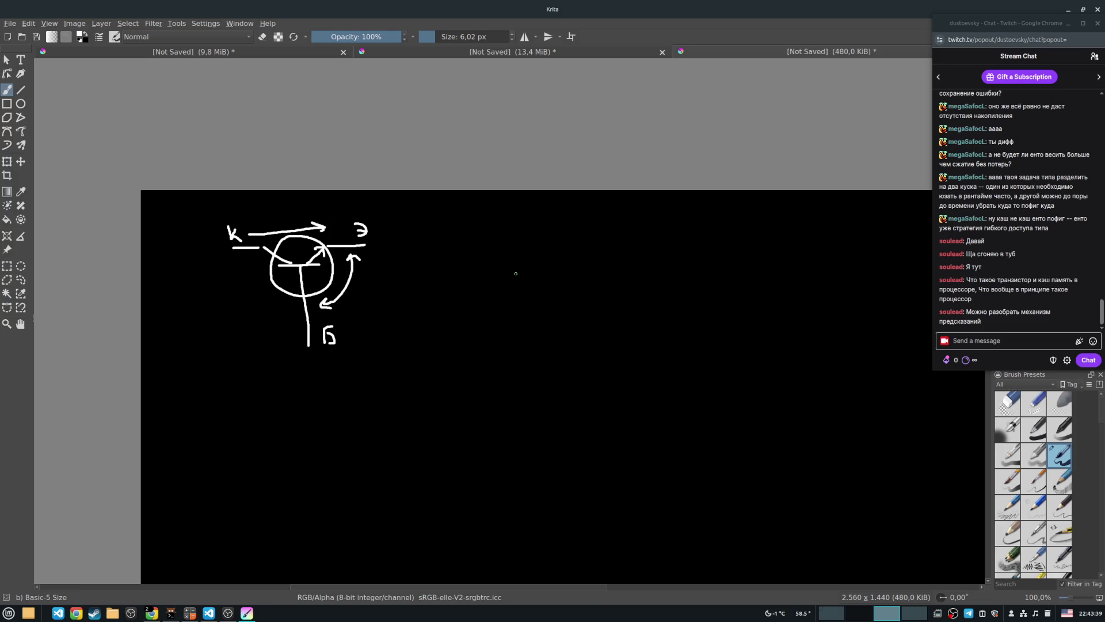
# Start a second symbol with a vertical line, T crossbar and step-shaped channel, then undo it.
pyautogui.moveTo(533, 276); pyautogui.dragTo(540, 331)
pyautogui.moveTo(514, 277)
pyautogui.mouseDown()
pyautogui.moveTo(552, 275)
pyautogui.moveTo(591, 245)
pyautogui.mouseUp()
pyautogui.moveTo(506, 247)
pyautogui.mouseDown()
pyautogui.moveTo(476, 249)
pyautogui.moveTo(570, 271)
pyautogui.moveTo(538, 236)
pyautogui.moveTo(538, 254)
pyautogui.moveTo(559, 252)
pyautogui.mouseUp()
pyautogui.hotkey('ctrl', 'z')
pyautogui.hotkey('ctrl', 'z')
pyautogui.hotkey('ctrl', 'z')
pyautogui.hotkey('ctrl', 'z')
# Redraw the step-shaped channel, circle it, and label the leads И, С and З.
pyautogui.moveTo(484, 298)
pyautogui.mouseDown()
pyautogui.moveTo(520, 291)
pyautogui.moveTo(550, 264)
pyautogui.moveTo(609, 288)
pyautogui.mouseUp()
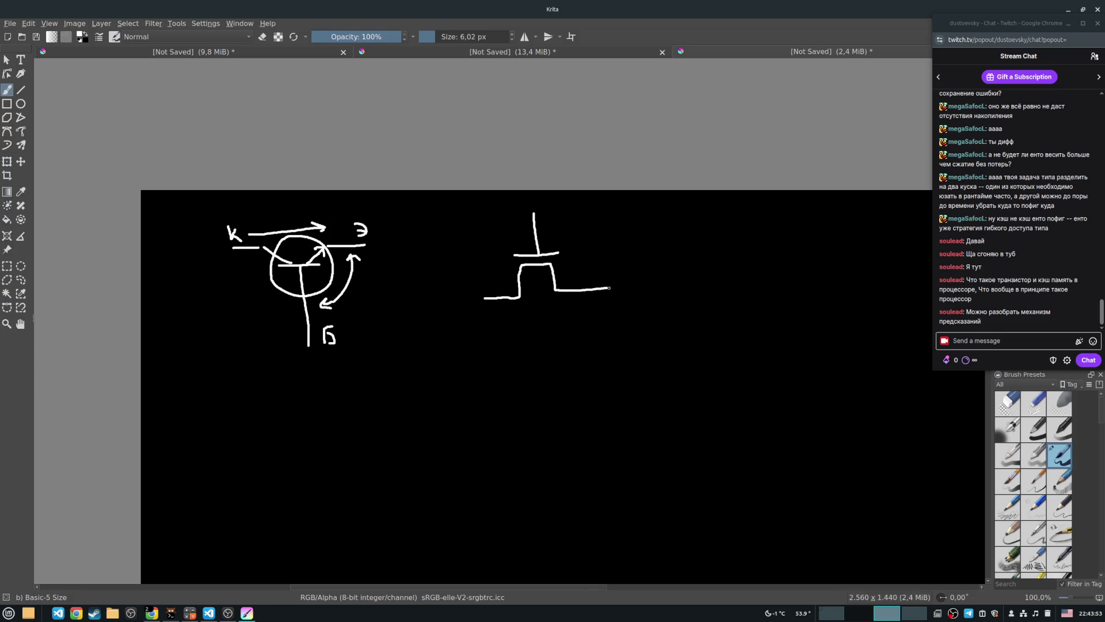
pyautogui.moveTo(503, 284)
pyautogui.mouseDown()
pyautogui.moveTo(573, 261)
pyautogui.moveTo(504, 287)
pyautogui.moveTo(502, 298)
pyautogui.mouseUp()
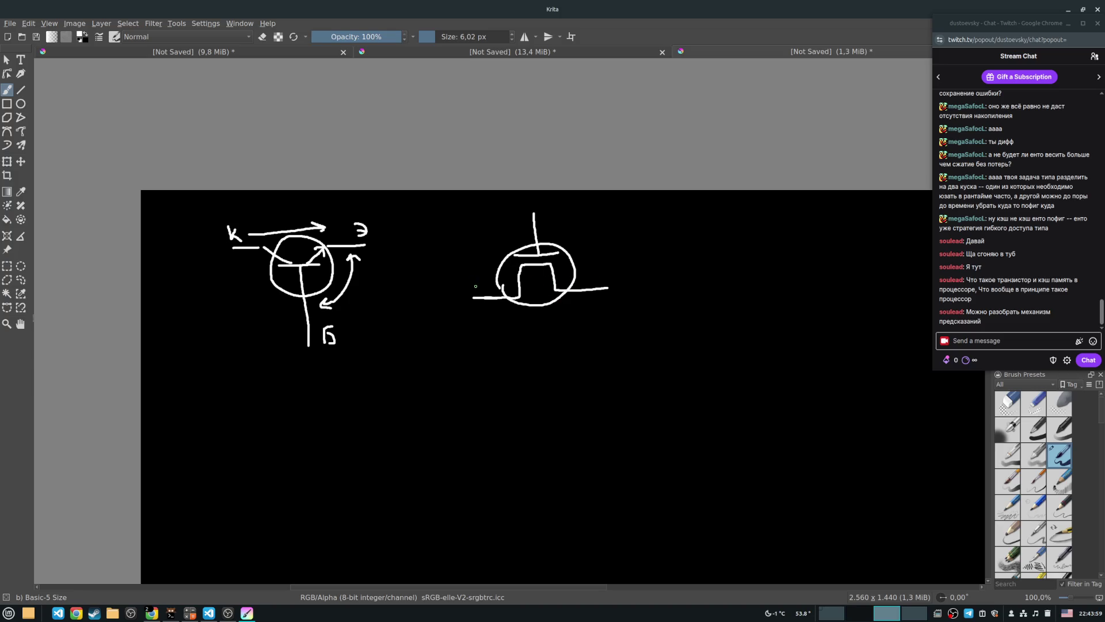
pyautogui.moveTo(468, 277); pyautogui.dragTo(478, 286)
pyautogui.moveTo(614, 268); pyautogui.dragTo(619, 277)
pyautogui.moveTo(552, 211); pyautogui.dragTo(555, 227)
# Extend the left lead, thicken the gate lead, loop around the gate, and dot the input line.
pyautogui.moveTo(469, 298)
pyautogui.mouseDown()
pyautogui.moveTo(518, 295)
pyautogui.moveTo(518, 266)
pyautogui.moveTo(553, 266)
pyautogui.moveTo(570, 289)
pyautogui.moveTo(606, 288)
pyautogui.moveTo(600, 295)
pyautogui.mouseUp()
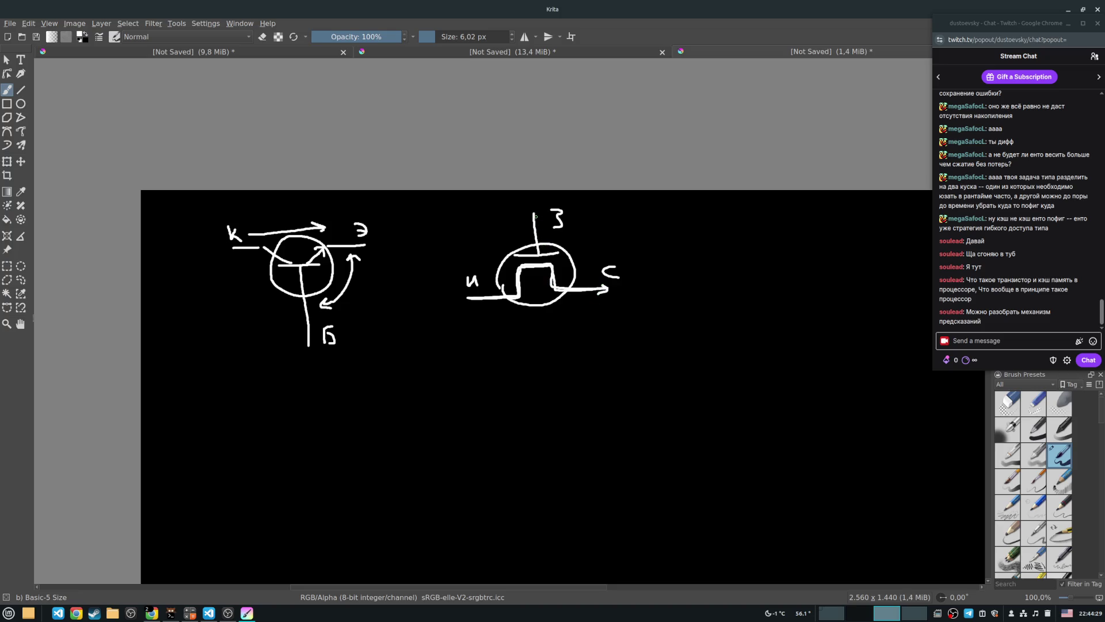
pyautogui.moveTo(533, 211)
pyautogui.mouseDown()
pyautogui.moveTo(537, 239)
pyautogui.moveTo(557, 255)
pyautogui.mouseUp()
pyautogui.moveTo(512, 254)
pyautogui.mouseDown()
pyautogui.moveTo(529, 271)
pyautogui.moveTo(568, 259)
pyautogui.moveTo(541, 241)
pyautogui.moveTo(512, 246)
pyautogui.mouseUp()
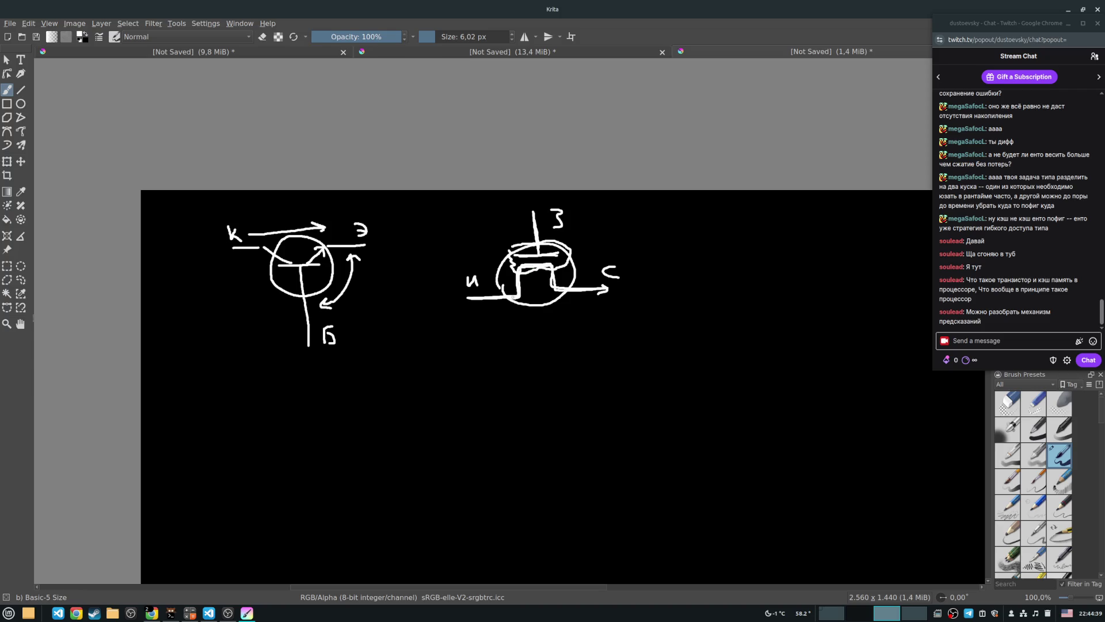
pyautogui.click(478, 298)
pyautogui.moveTo(555, 311)
pyautogui.mouseDown()
pyautogui.moveTo(469, 270)
pyautogui.moveTo(525, 247)
pyautogui.mouseUp()
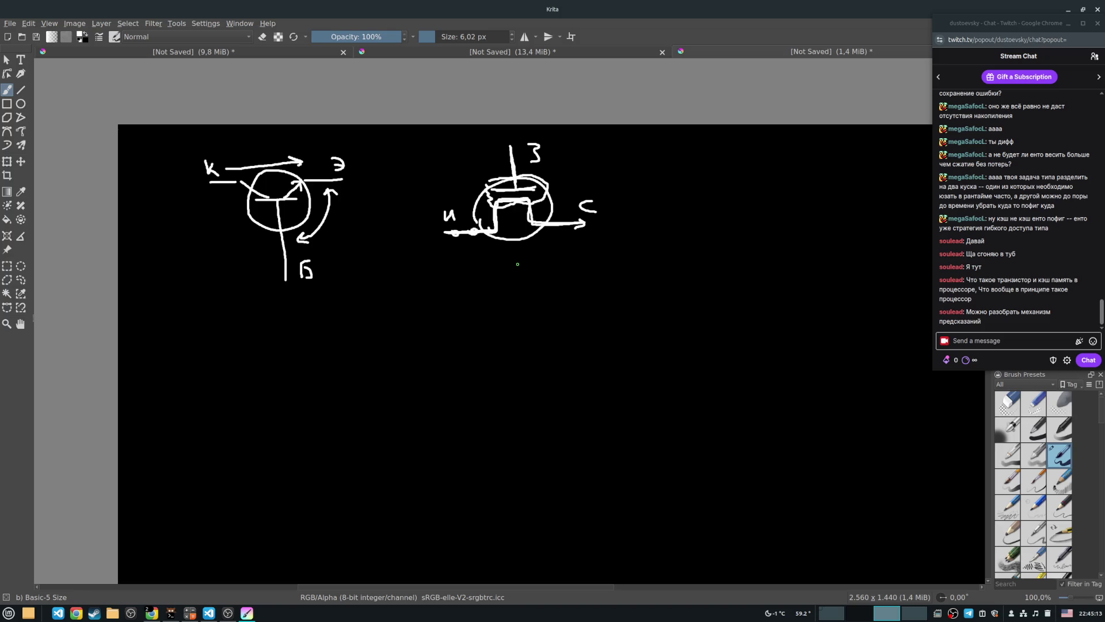
pyautogui.moveTo(543, 229)
pyautogui.mouseDown()
pyautogui.moveTo(466, 293)
pyautogui.moveTo(405, 301)
pyautogui.mouseUp()
# Dot the input line and handwrite И-НЕ right of the transistors.
pyautogui.click(369, 303)
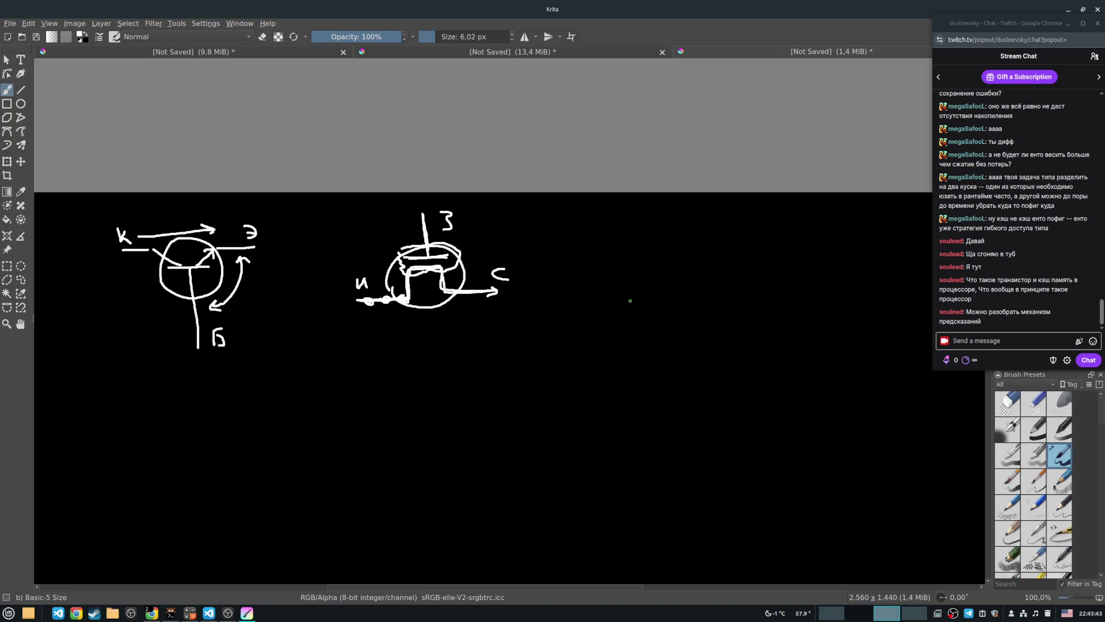
pyautogui.moveTo(637, 241)
pyautogui.mouseDown()
pyautogui.moveTo(649, 239)
pyautogui.moveTo(651, 260)
pyautogui.mouseUp()
pyautogui.moveTo(657, 251); pyautogui.dragTo(706, 262)
pyautogui.moveTo(703, 241); pyautogui.dragTo(721, 248)
pyautogui.moveTo(708, 257); pyautogui.dragTo(718, 256)
# Handwrite ИЛИ-НЕ below И-НЕ.
pyautogui.moveTo(621, 300)
pyautogui.mouseDown()
pyautogui.moveTo(621, 324)
pyautogui.moveTo(637, 325)
pyautogui.mouseUp()
pyautogui.moveTo(654, 305)
pyautogui.mouseDown()
pyautogui.moveTo(649, 318)
pyautogui.moveTo(668, 324)
pyautogui.mouseUp()
pyautogui.moveTo(671, 317); pyautogui.dragTo(706, 312)
pyautogui.moveTo(715, 300); pyautogui.dragTo(715, 324)
pyautogui.moveTo(716, 313); pyautogui.dragTo(729, 312)
pyautogui.moveTo(729, 302)
pyautogui.mouseDown()
pyautogui.moveTo(730, 323)
pyautogui.moveTo(746, 323)
pyautogui.moveTo(756, 302)
pyautogui.moveTo(753, 315)
pyautogui.mouseUp()
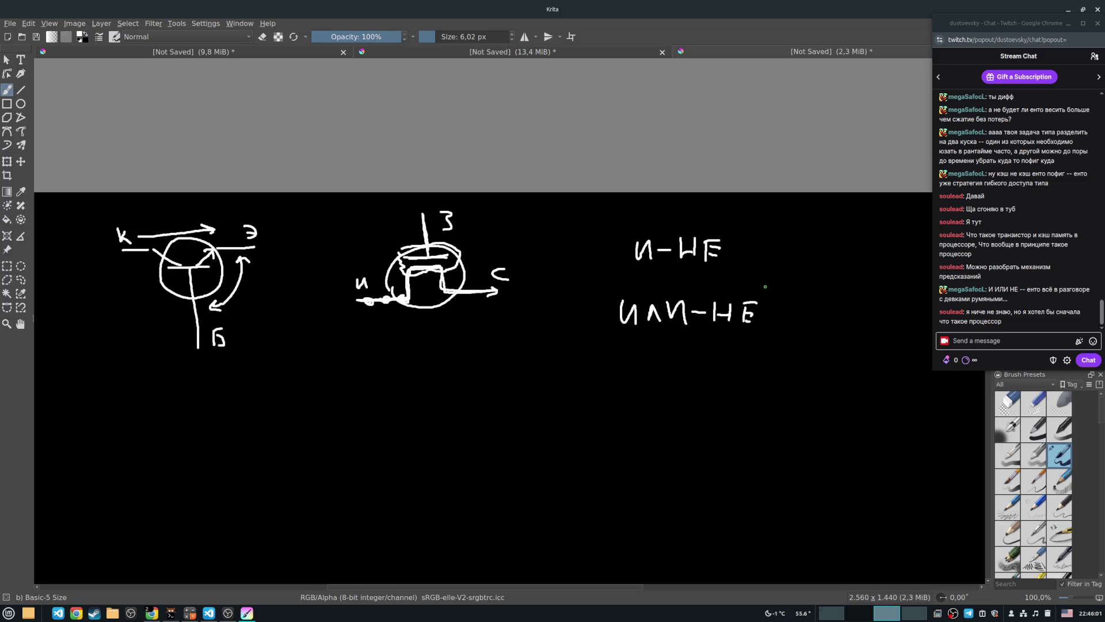
pyautogui.moveTo(588, 284); pyautogui.dragTo(749, 259)
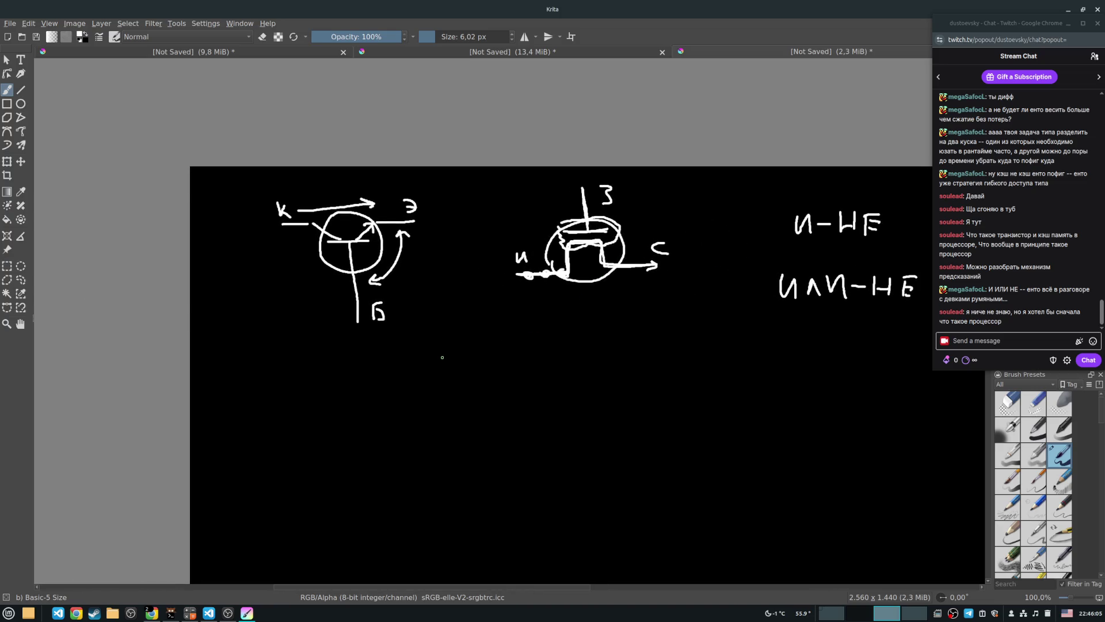
# Underline И-НЕ with a white horizontal stroke, then pan back to the transistor sketches.
pyautogui.moveTo(441, 381)
pyautogui.mouseDown()
pyautogui.moveTo(412, 269)
pyautogui.moveTo(442, 292)
pyautogui.mouseUp()
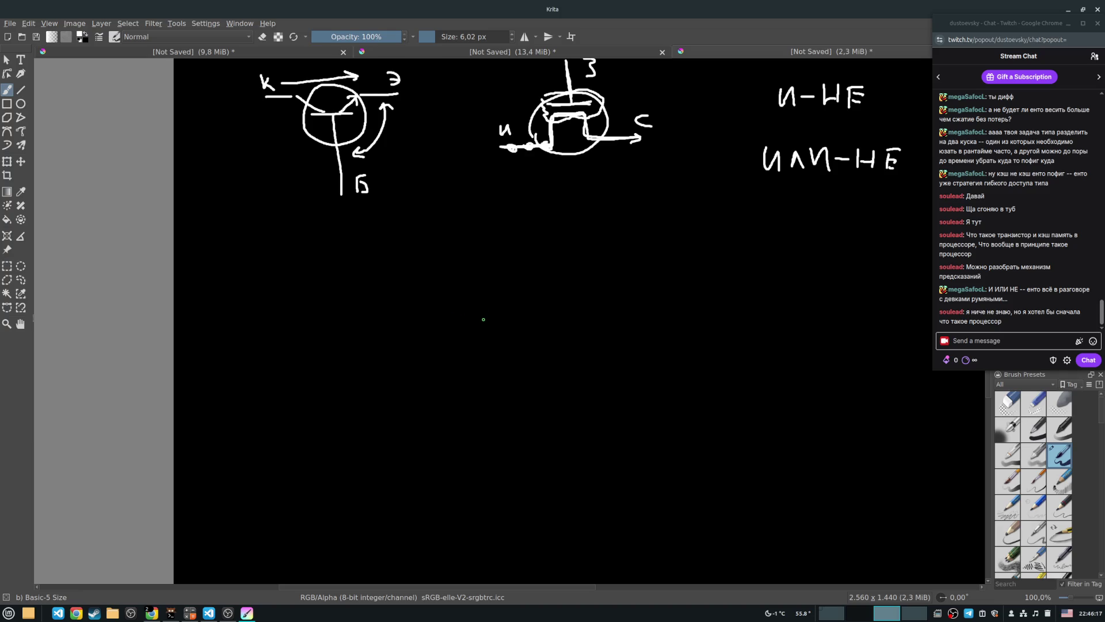
pyautogui.moveTo(573, 233); pyautogui.dragTo(541, 332)
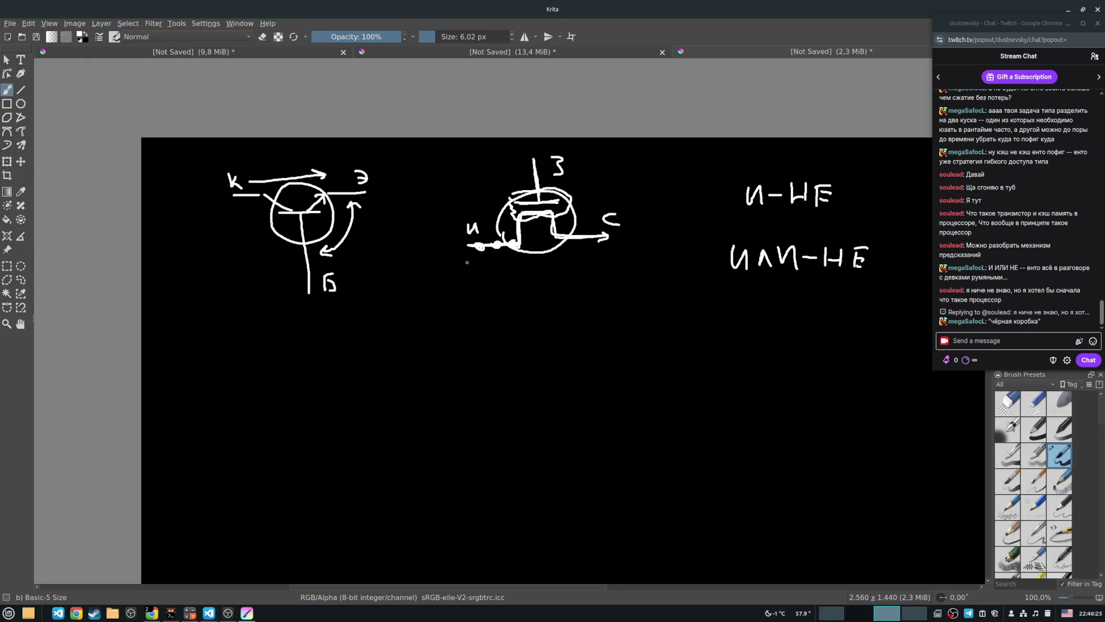
pyautogui.hscroll(5, 552, 242)
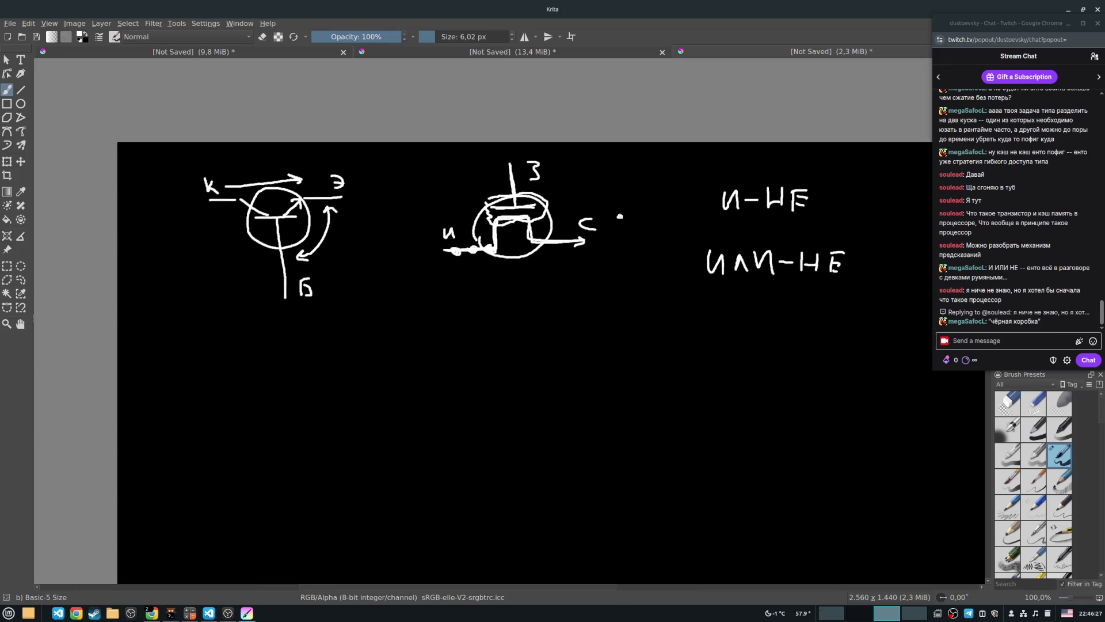
pyautogui.moveTo(613, 240); pyautogui.dragTo(715, 239)
pyautogui.hscroll(4, 753, 244)
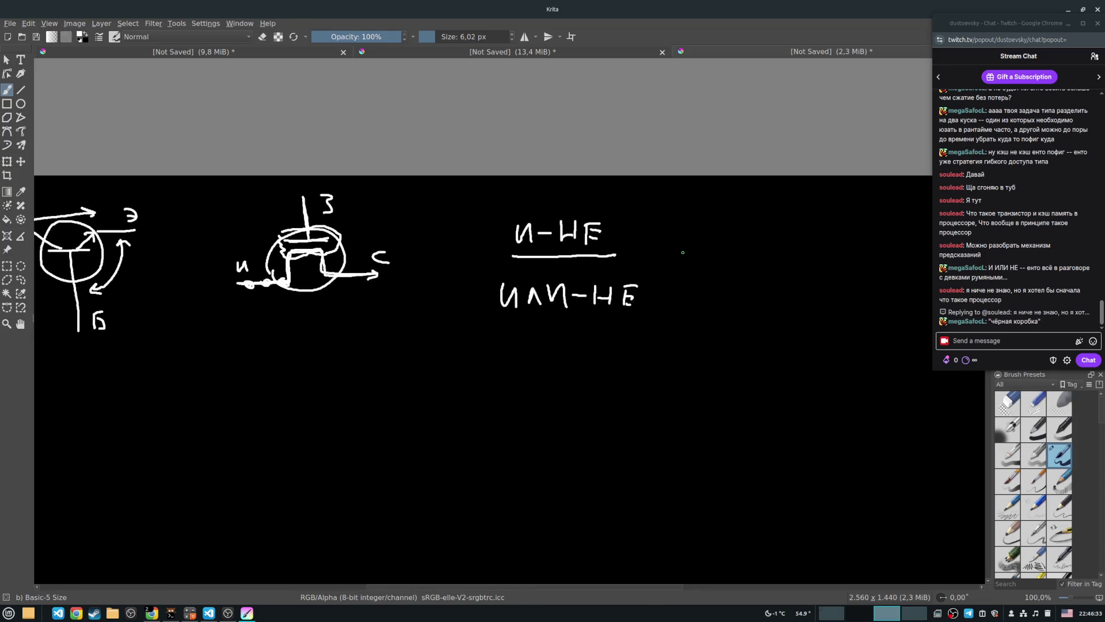
pyautogui.hscroll(-1, 682, 252)
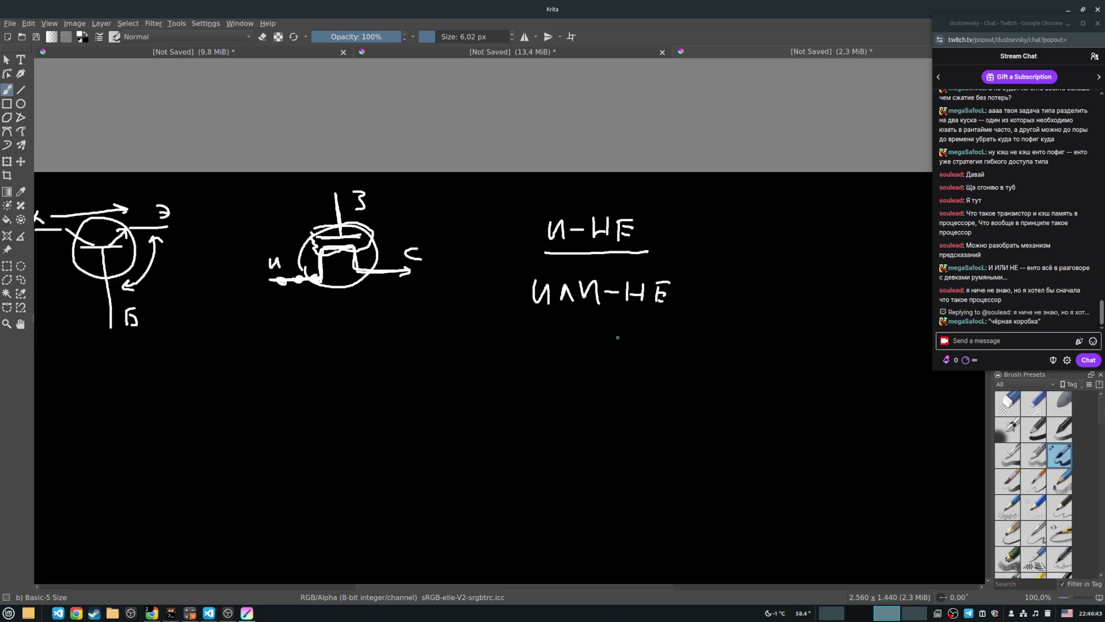
pyautogui.moveTo(483, 402)
pyautogui.mouseDown()
pyautogui.moveTo(622, 346)
pyautogui.moveTo(645, 355)
pyautogui.mouseUp()
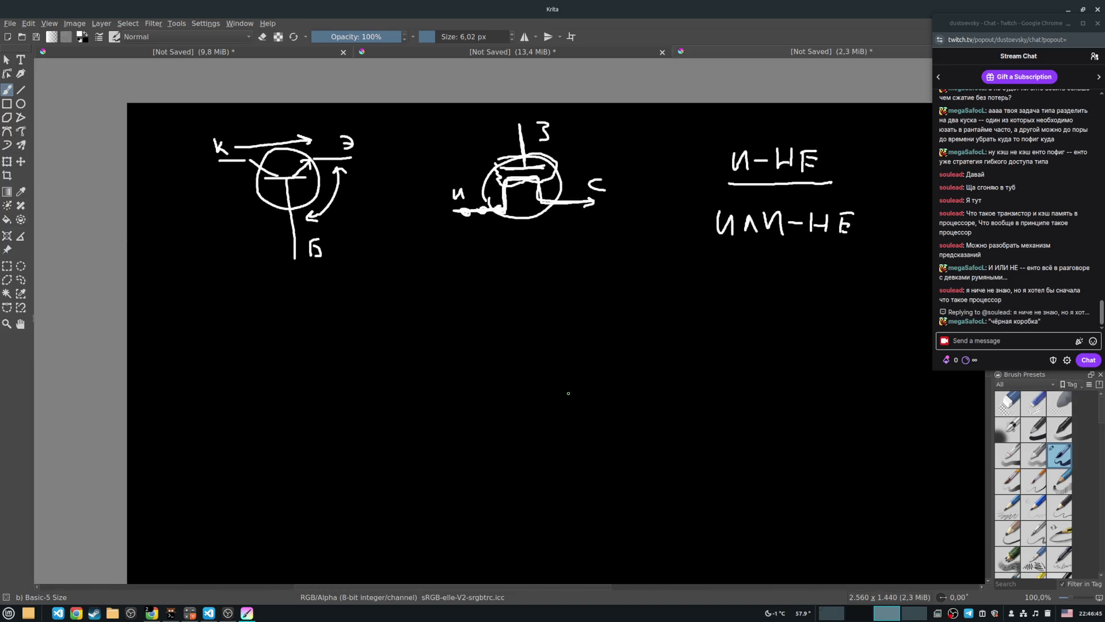
pyautogui.hscroll(3, 574, 389)
pyautogui.scroll(-1, 574, 389)
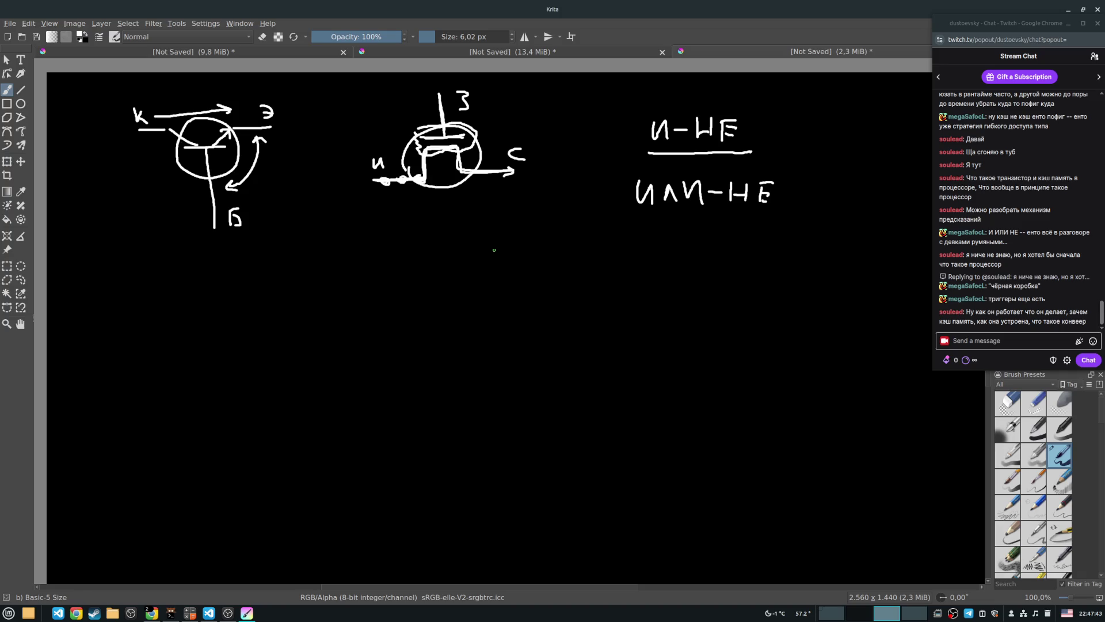
pyautogui.moveTo(479, 253)
pyautogui.mouseDown()
pyautogui.moveTo(484, 308)
pyautogui.moveTo(475, 222)
pyautogui.mouseUp()
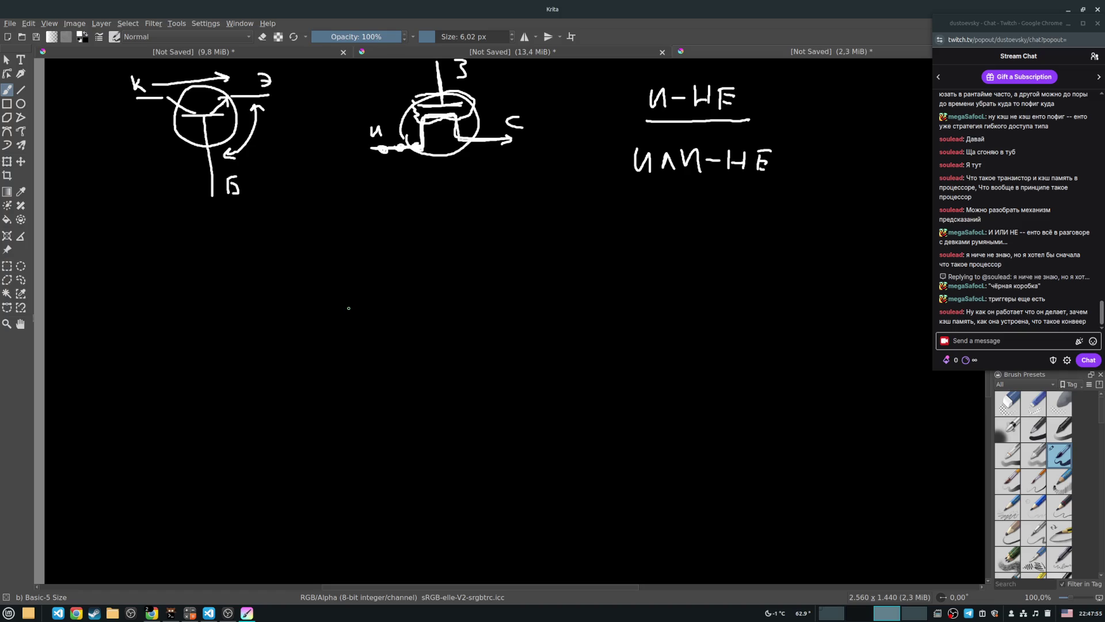
# Draw a square processor chip with pins on all four sides below the sketches.
pyautogui.moveTo(369, 278)
pyautogui.mouseDown()
pyautogui.moveTo(377, 329)
pyautogui.moveTo(440, 276)
pyautogui.moveTo(446, 333)
pyautogui.moveTo(375, 340)
pyautogui.mouseUp()
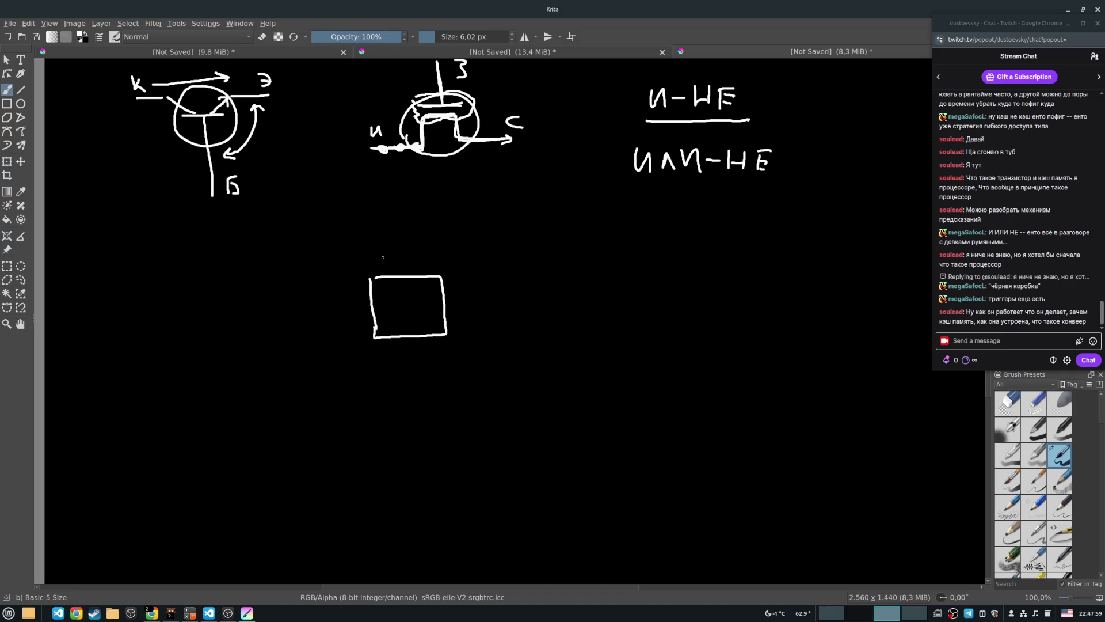
pyautogui.moveTo(378, 264); pyautogui.dragTo(393, 274)
pyautogui.moveTo(404, 266); pyautogui.dragTo(430, 275)
pyautogui.moveTo(434, 266)
pyautogui.mouseDown()
pyautogui.moveTo(458, 282)
pyautogui.moveTo(454, 301)
pyautogui.mouseUp()
pyautogui.moveTo(443, 311)
pyautogui.mouseDown()
pyautogui.moveTo(459, 327)
pyautogui.moveTo(441, 348)
pyautogui.moveTo(414, 348)
pyautogui.mouseUp()
pyautogui.moveTo(405, 338)
pyautogui.mouseDown()
pyautogui.moveTo(378, 349)
pyautogui.moveTo(359, 327)
pyautogui.mouseUp()
pyautogui.moveTo(373, 319)
pyautogui.mouseDown()
pyautogui.moveTo(361, 318)
pyautogui.moveTo(359, 301)
pyautogui.mouseUp()
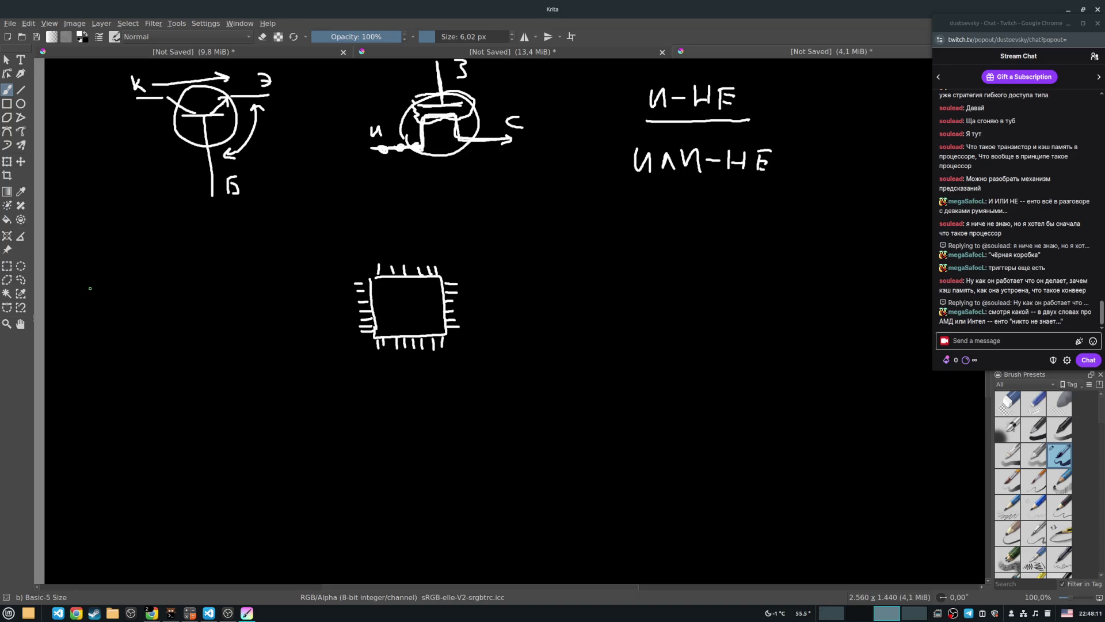
# Draw a memory module box with bottom contacts, wired to the chip by four parallel lines.
pyautogui.moveTo(81, 288)
pyautogui.mouseDown()
pyautogui.moveTo(80, 316)
pyautogui.moveTo(197, 280)
pyautogui.moveTo(217, 314)
pyautogui.moveTo(82, 316)
pyautogui.moveTo(161, 326)
pyautogui.moveTo(206, 315)
pyautogui.moveTo(160, 325)
pyautogui.mouseUp()
pyautogui.moveTo(145, 318); pyautogui.dragTo(130, 325)
pyautogui.moveTo(116, 320); pyautogui.dragTo(114, 325)
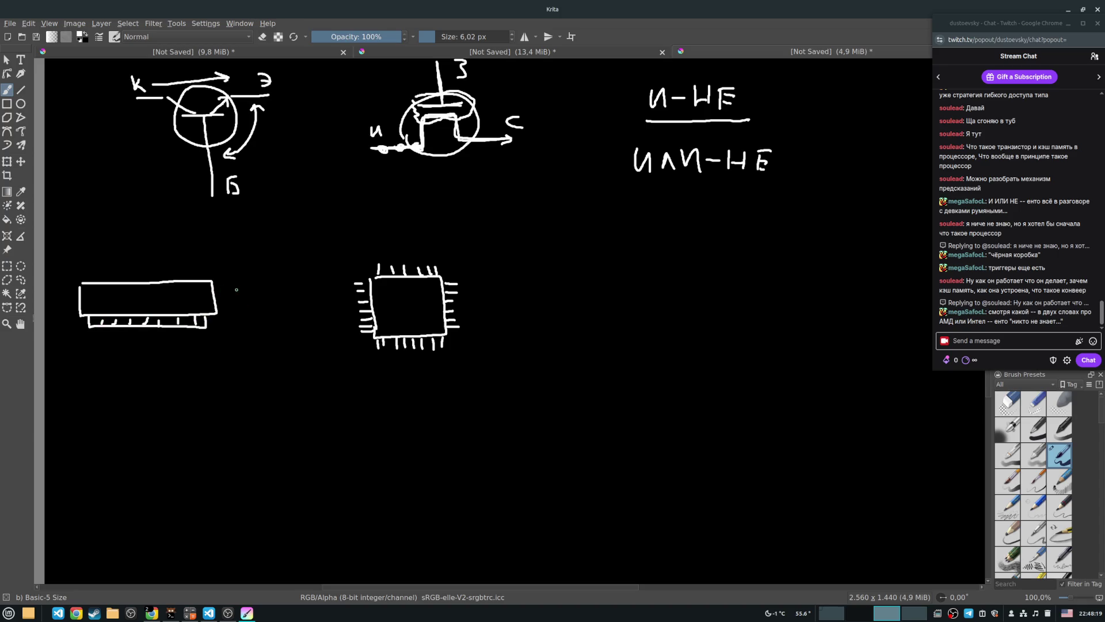
pyautogui.moveTo(217, 289); pyautogui.dragTo(363, 293)
pyautogui.moveTo(218, 294); pyautogui.dragTo(366, 299)
pyautogui.moveTo(222, 298); pyautogui.dragTo(367, 305)
pyautogui.moveTo(220, 305); pyautogui.dragTo(370, 312)
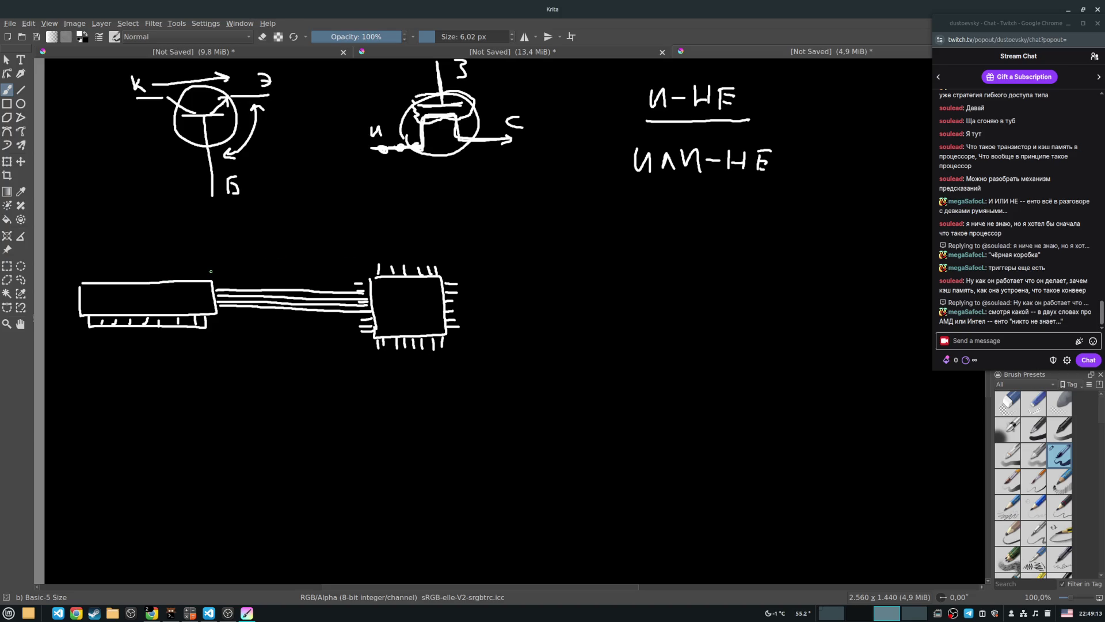
# Write RAM inside the memory module rectangle left of the chip.
pyautogui.moveTo(101, 290)
pyautogui.mouseDown()
pyautogui.moveTo(102, 305)
pyautogui.moveTo(173, 294)
pyautogui.moveTo(176, 306)
pyautogui.mouseUp()
# Draw an upward arrow under RAM and a rectangular box beneath it.
pyautogui.moveTo(147, 346)
pyautogui.mouseDown()
pyautogui.moveTo(148, 368)
pyautogui.moveTo(153, 349)
pyautogui.mouseUp()
pyautogui.moveTo(84, 379); pyautogui.dragTo(246, 379)
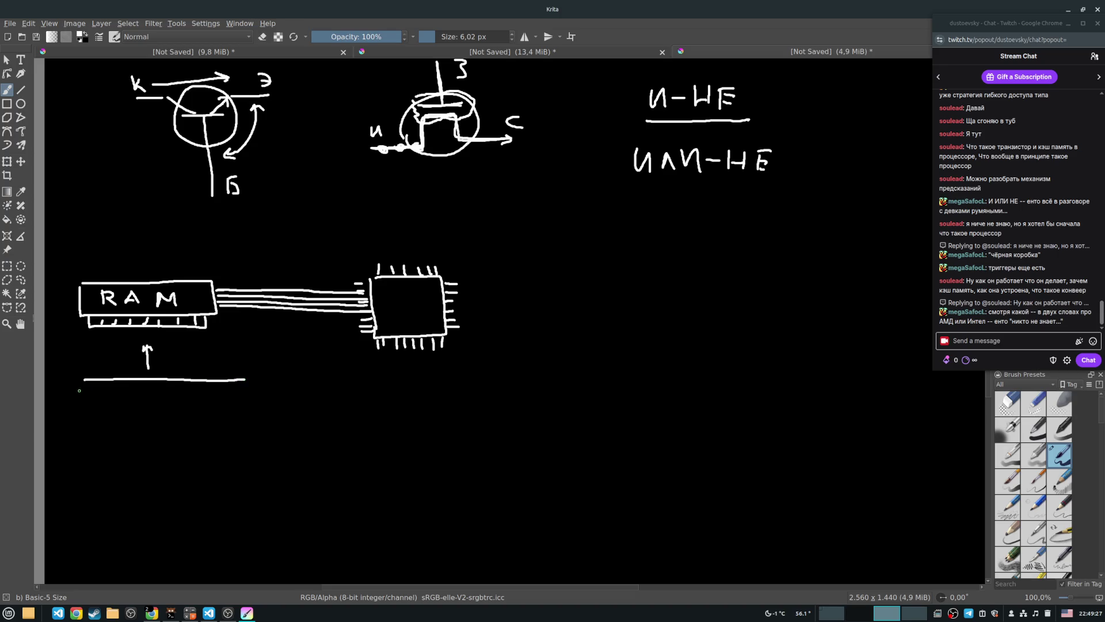
pyautogui.moveTo(84, 379)
pyautogui.mouseDown()
pyautogui.moveTo(69, 379)
pyautogui.moveTo(74, 448)
pyautogui.mouseUp()
pyautogui.moveTo(247, 382); pyautogui.dragTo(257, 459)
pyautogui.moveTo(75, 438)
pyautogui.mouseDown()
pyautogui.moveTo(75, 466)
pyautogui.moveTo(257, 464)
pyautogui.mouseUp()
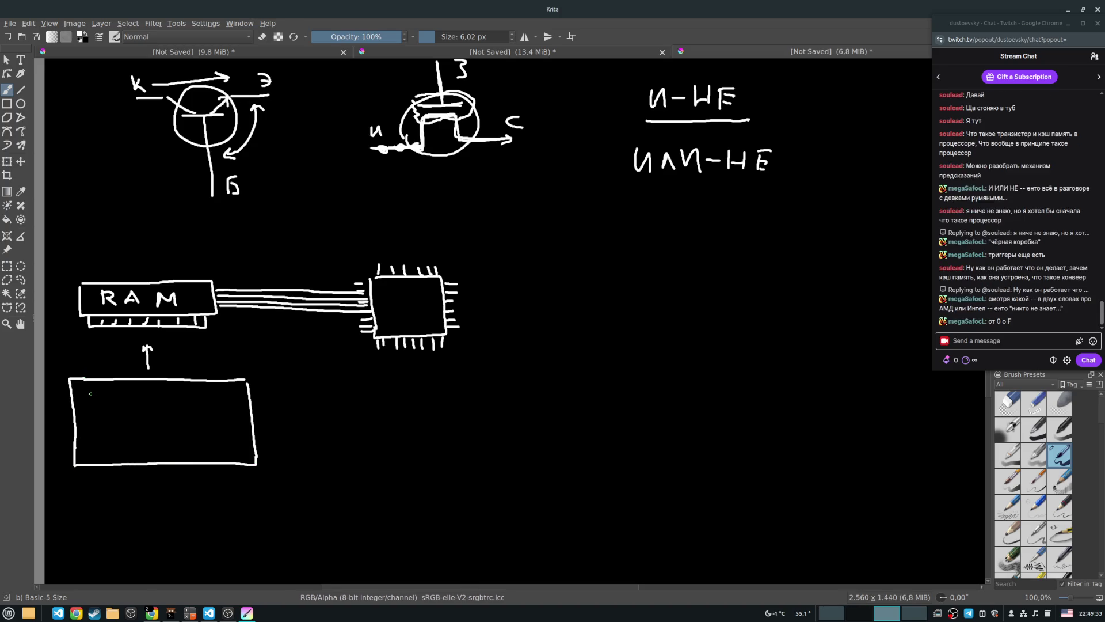
# Handwrite the first two rows of binary digits inside the box.
pyautogui.moveTo(86, 394); pyautogui.dragTo(119, 401)
pyautogui.moveTo(127, 393); pyautogui.dragTo(134, 402)
pyautogui.moveTo(145, 395); pyautogui.dragTo(148, 393)
pyautogui.moveTo(162, 395); pyautogui.dragTo(163, 394)
pyautogui.moveTo(178, 393)
pyautogui.mouseDown()
pyautogui.moveTo(224, 404)
pyautogui.moveTo(237, 393)
pyautogui.mouseUp()
pyautogui.moveTo(118, 412); pyautogui.dragTo(168, 420)
pyautogui.moveTo(179, 414); pyautogui.dragTo(185, 421)
pyautogui.moveTo(197, 414); pyautogui.dragTo(242, 420)
# Handwrite the third and fourth rows of binary digits.
pyautogui.moveTo(97, 432)
pyautogui.mouseDown()
pyautogui.moveTo(90, 438)
pyautogui.moveTo(98, 433)
pyautogui.mouseUp()
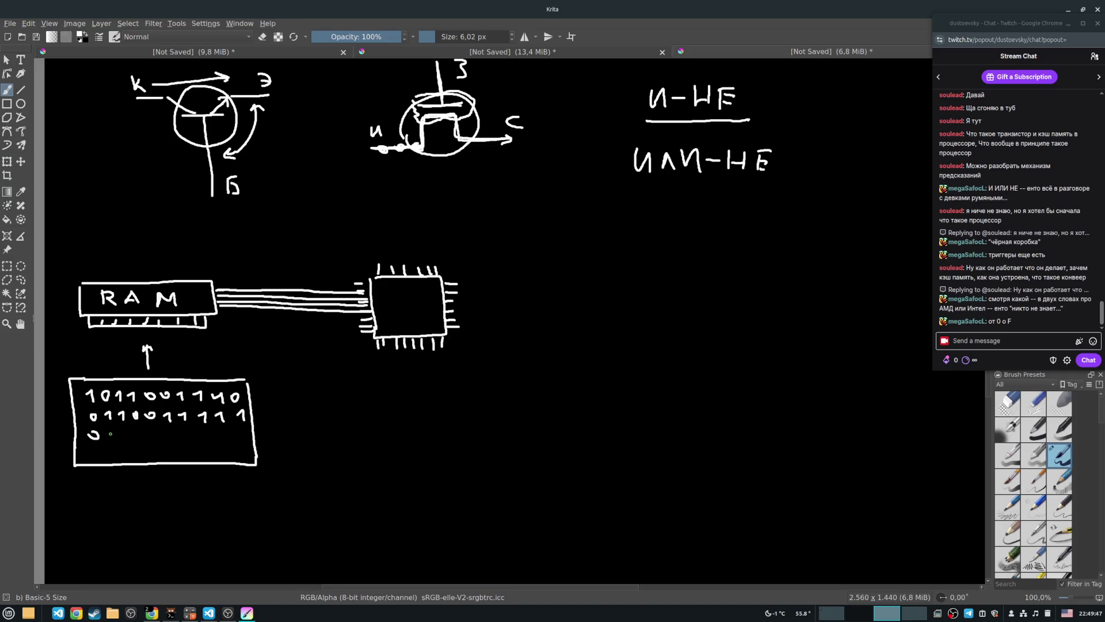
pyautogui.moveTo(106, 431)
pyautogui.mouseDown()
pyautogui.moveTo(107, 440)
pyautogui.moveTo(242, 435)
pyautogui.mouseUp()
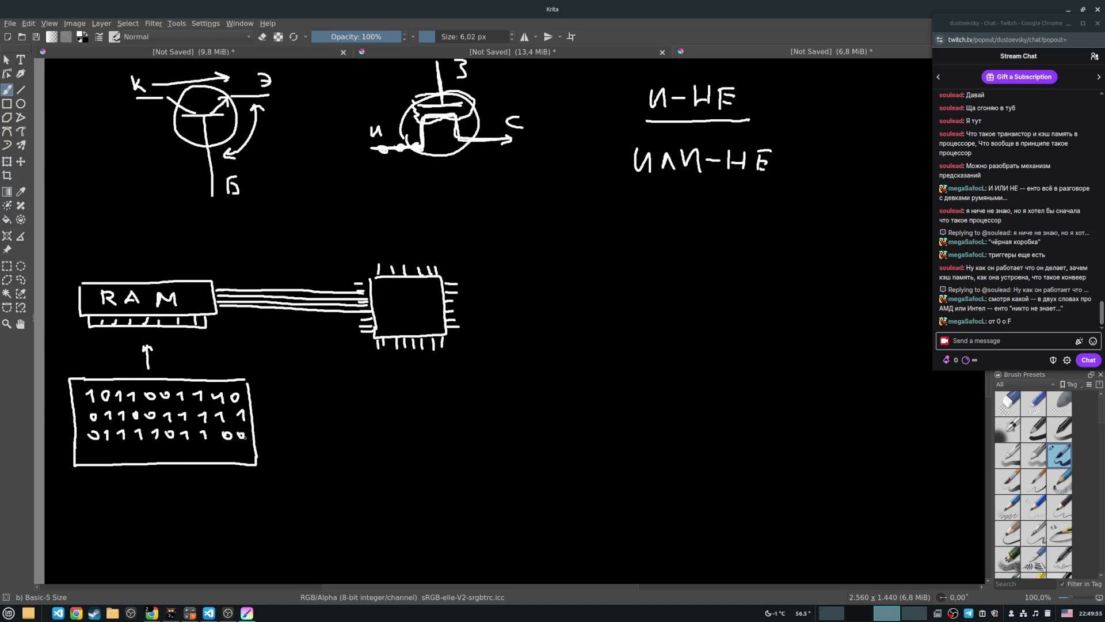
pyautogui.moveTo(106, 448); pyautogui.dragTo(143, 453)
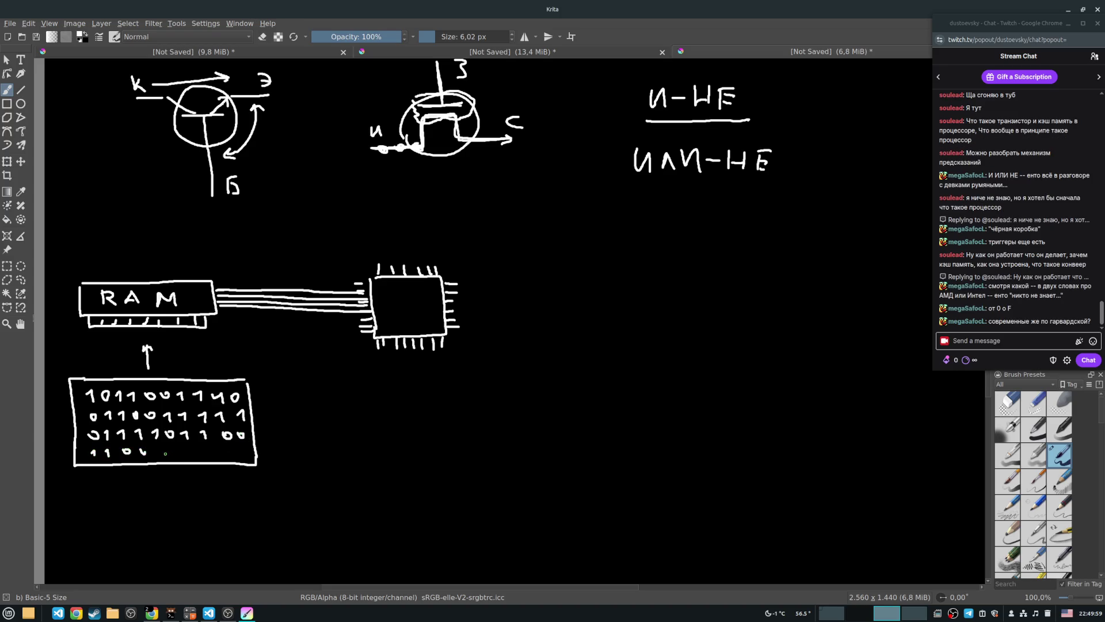
pyautogui.moveTo(159, 449)
pyautogui.mouseDown()
pyautogui.moveTo(226, 447)
pyautogui.moveTo(241, 458)
pyautogui.mouseUp()
pyautogui.scroll(3, 381, 357)
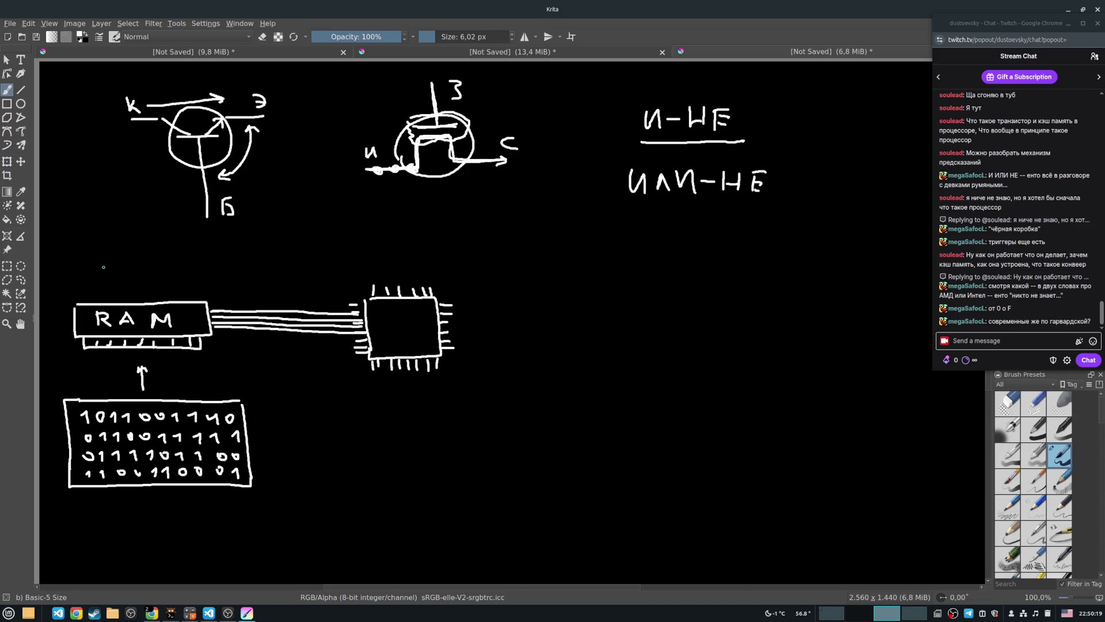
pyautogui.moveTo(136, 273); pyautogui.dragTo(140, 285)
pyautogui.moveTo(96, 243)
pyautogui.mouseDown()
pyautogui.moveTo(99, 265)
pyautogui.moveTo(131, 253)
pyautogui.moveTo(140, 261)
pyautogui.mouseUp()
pyautogui.moveTo(148, 263)
pyautogui.mouseDown()
pyautogui.moveTo(154, 238)
pyautogui.moveTo(165, 259)
pyautogui.moveTo(179, 241)
pyautogui.moveTo(196, 259)
pyautogui.mouseUp()
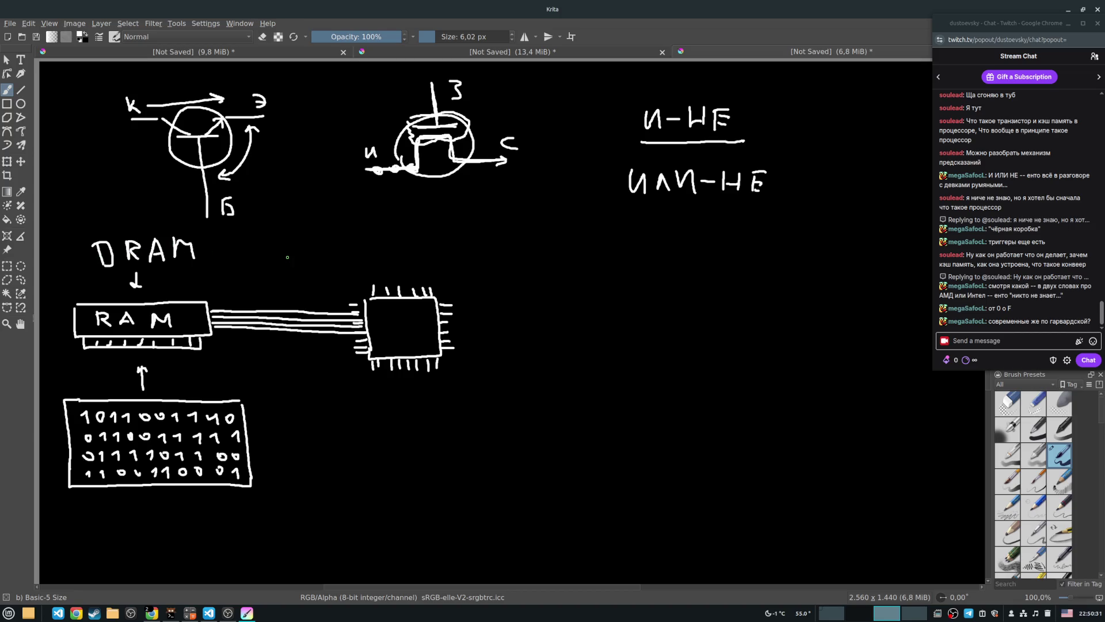
pyautogui.moveTo(288, 257); pyautogui.dragTo(279, 301)
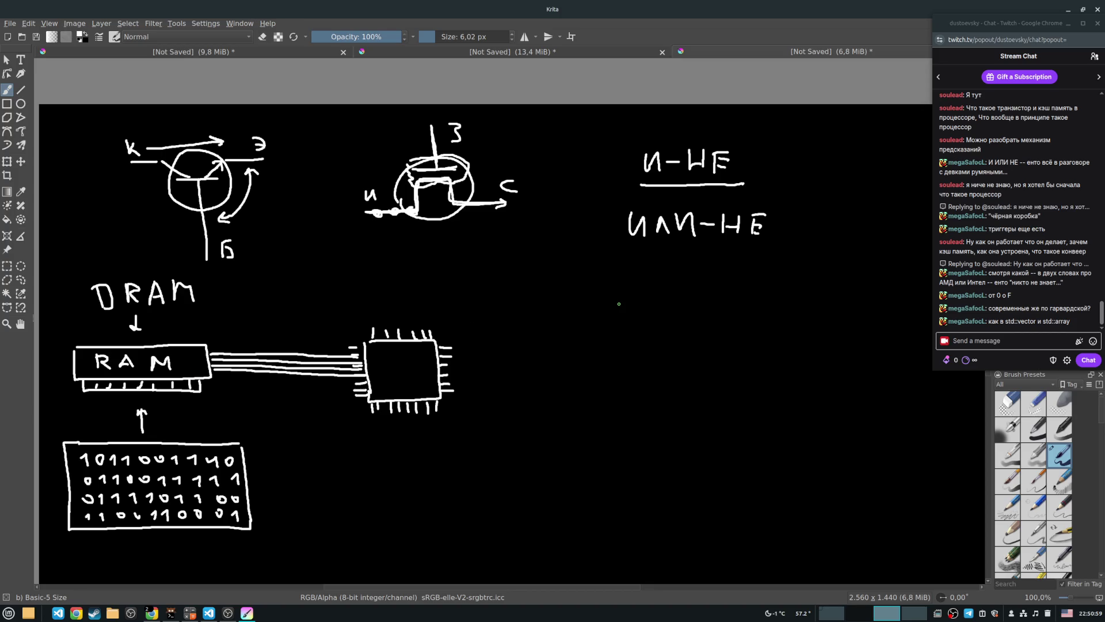
# Draw a spiral beside ИЛИ-НЕ, dot its inner end, and mark a small n below.
pyautogui.moveTo(738, 309)
pyautogui.mouseDown()
pyautogui.moveTo(739, 295)
pyautogui.moveTo(755, 317)
pyautogui.moveTo(736, 326)
pyautogui.moveTo(701, 290)
pyautogui.moveTo(788, 297)
pyautogui.moveTo(713, 348)
pyautogui.moveTo(752, 367)
pyautogui.mouseUp()
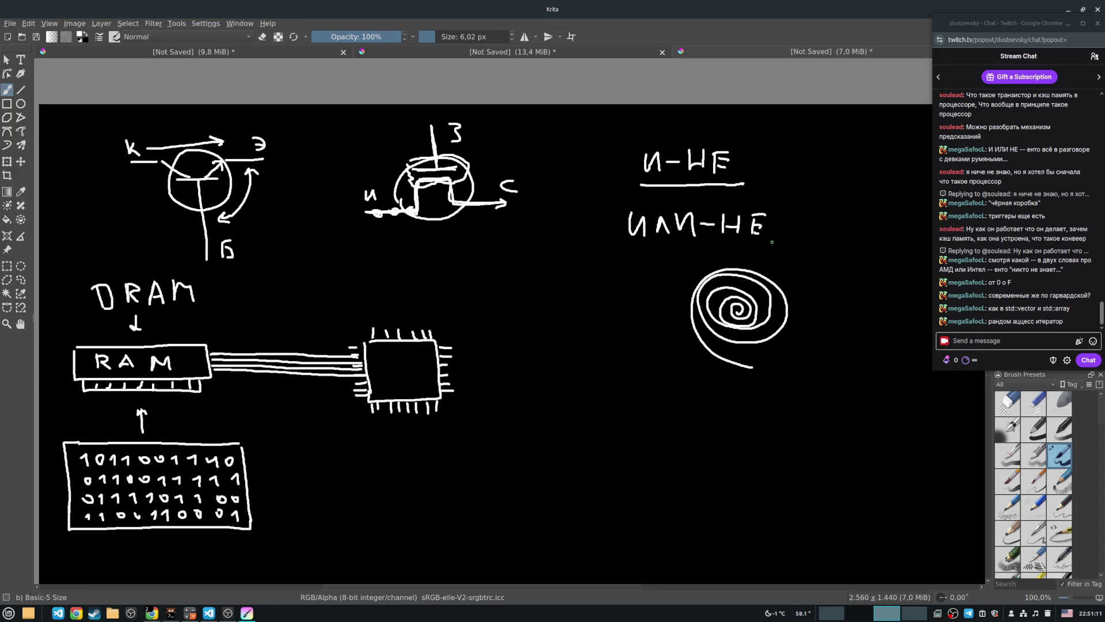
pyautogui.moveTo(747, 294); pyautogui.dragTo(748, 294)
pyautogui.moveTo(740, 376); pyautogui.dragTo(744, 373)
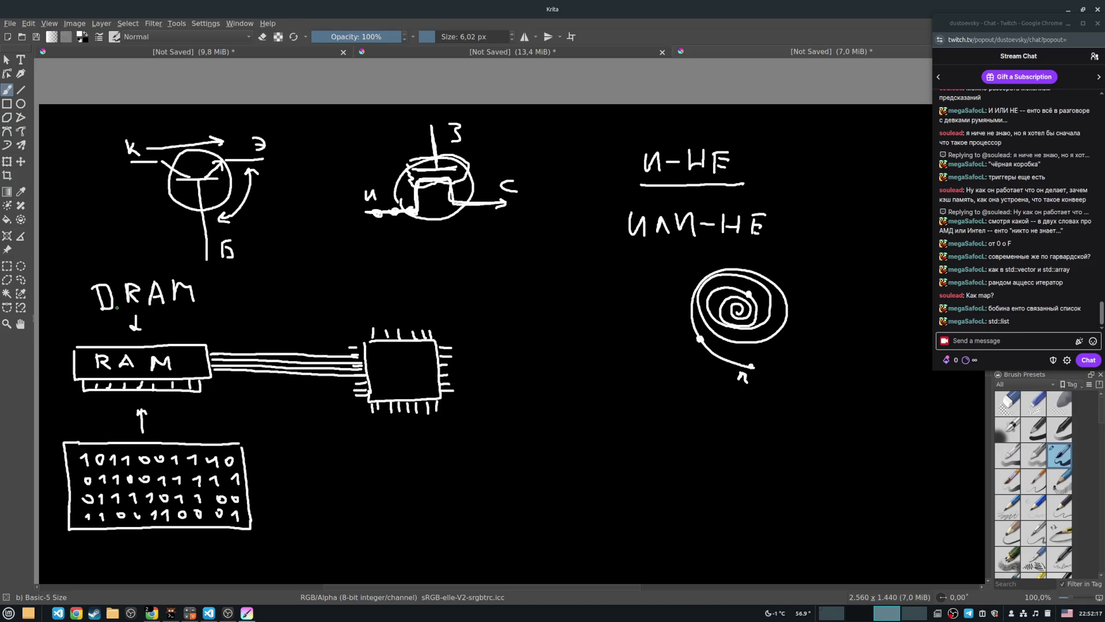
# Write SRAM under the field-effect transistor and sketch a small trapezoid below the spiral.
pyautogui.moveTo(493, 254)
pyautogui.mouseDown()
pyautogui.moveTo(466, 276)
pyautogui.moveTo(511, 264)
pyautogui.moveTo(520, 274)
pyautogui.mouseUp()
pyautogui.moveTo(538, 252)
pyautogui.mouseDown()
pyautogui.moveTo(528, 269)
pyautogui.moveTo(548, 275)
pyautogui.mouseUp()
pyautogui.moveTo(529, 266)
pyautogui.mouseDown()
pyautogui.moveTo(569, 252)
pyautogui.moveTo(573, 270)
pyautogui.mouseUp()
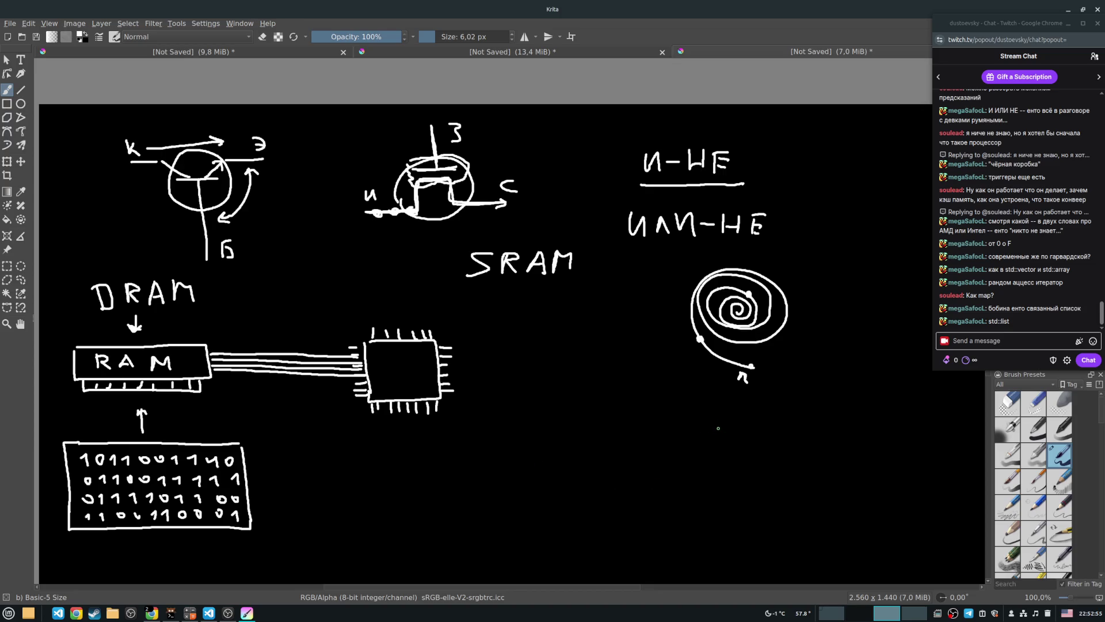
pyautogui.moveTo(696, 437)
pyautogui.mouseDown()
pyautogui.moveTo(697, 454)
pyautogui.moveTo(718, 436)
pyautogui.moveTo(722, 453)
pyautogui.moveTo(696, 455)
pyautogui.mouseUp()
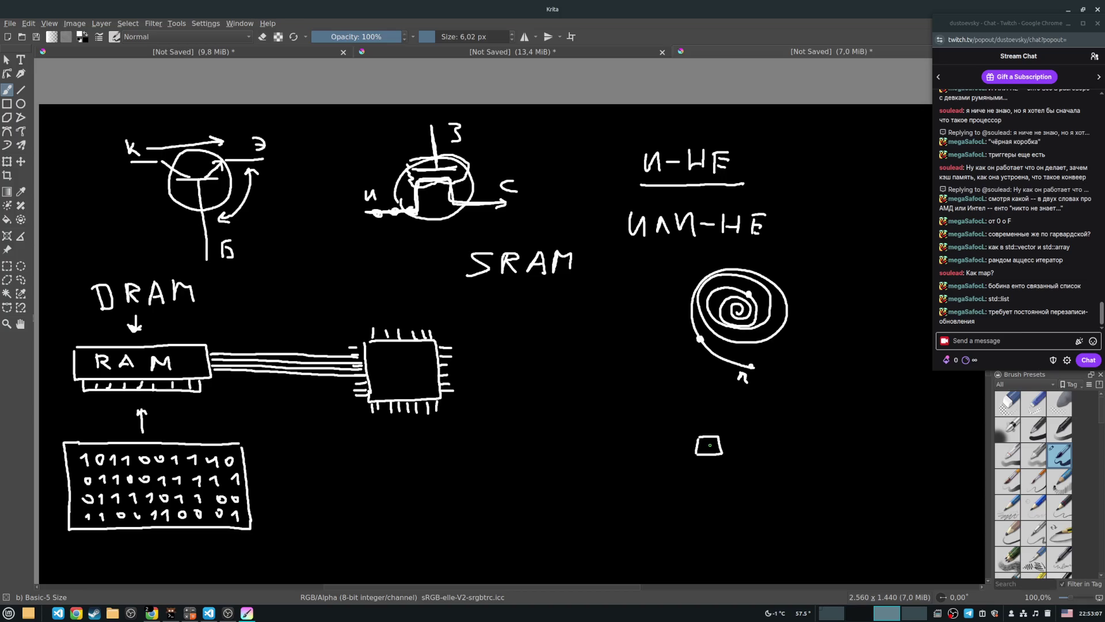
# Undo the trapezoid and draw a table box with column lines at the lower right.
pyautogui.hotkey('ctrl', 'z')
pyautogui.hotkey('ctrl', 'z')
pyautogui.moveTo(606, 419)
pyautogui.mouseDown()
pyautogui.moveTo(608, 526)
pyautogui.moveTo(765, 417)
pyautogui.moveTo(781, 539)
pyautogui.moveTo(607, 538)
pyautogui.moveTo(607, 525)
pyautogui.moveTo(628, 526)
pyautogui.mouseUp()
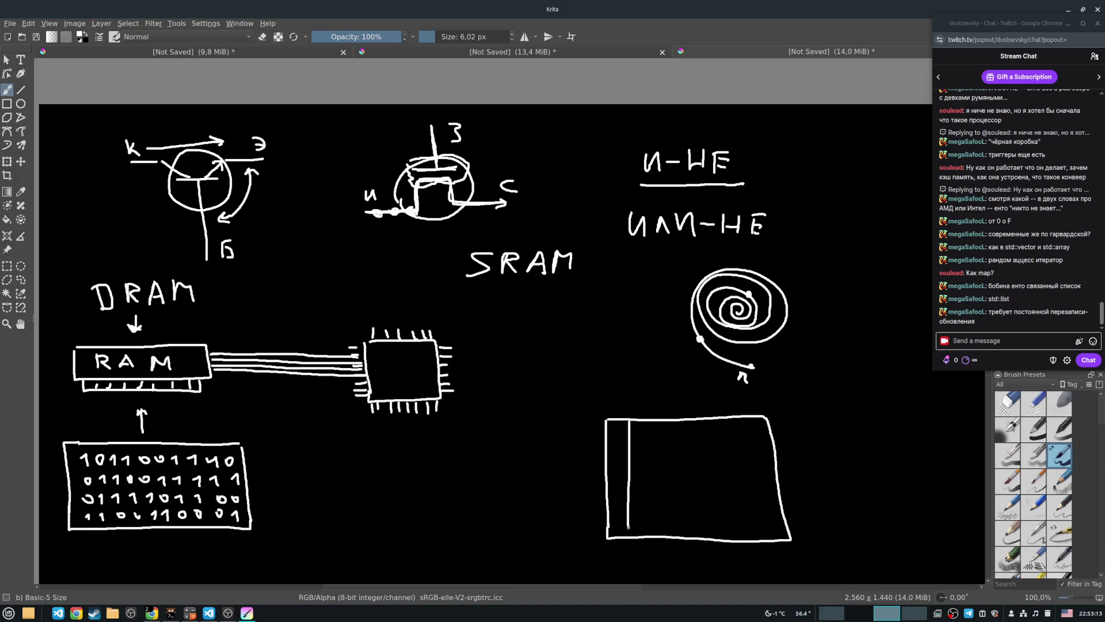
pyautogui.moveTo(654, 421)
pyautogui.mouseDown()
pyautogui.moveTo(652, 533)
pyautogui.moveTo(680, 498)
pyautogui.moveTo(679, 531)
pyautogui.mouseUp()
pyautogui.moveTo(709, 420)
pyautogui.mouseDown()
pyautogui.moveTo(708, 527)
pyautogui.moveTo(731, 539)
pyautogui.mouseUp()
pyautogui.moveTo(753, 426); pyautogui.dragTo(761, 539)
# Add four row lines to finish the grid, then write 0 and 1 in its first cells.
pyautogui.moveTo(611, 442); pyautogui.dragTo(761, 437)
pyautogui.moveTo(610, 469); pyautogui.dragTo(772, 459)
pyautogui.moveTo(608, 488); pyautogui.dragTo(774, 486)
pyautogui.moveTo(610, 511); pyautogui.dragTo(774, 513)
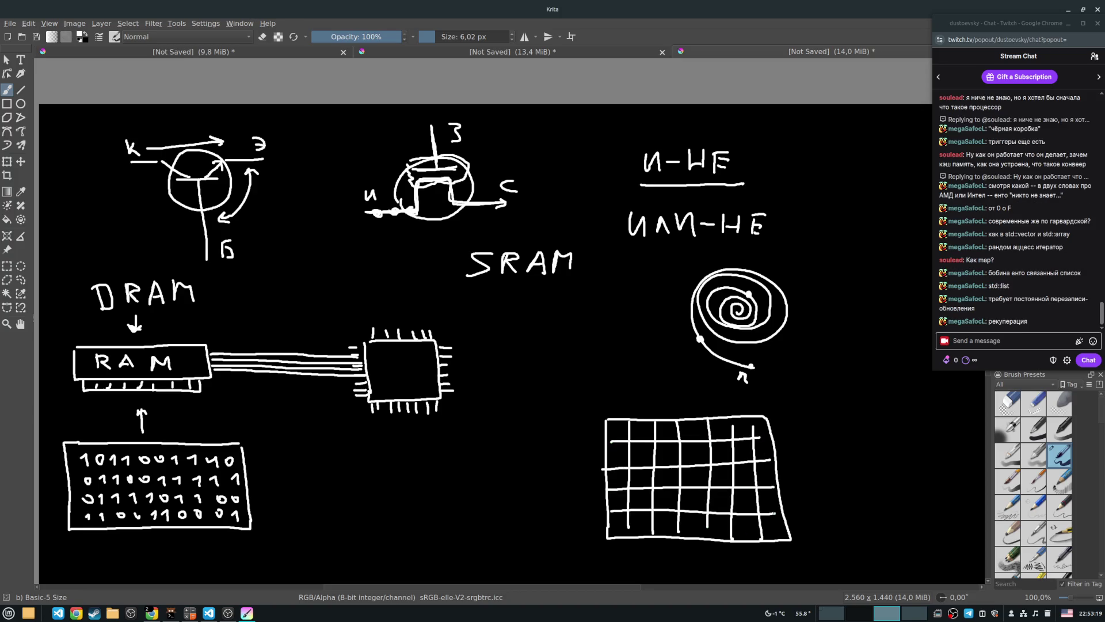
pyautogui.moveTo(620, 428); pyautogui.dragTo(651, 437)
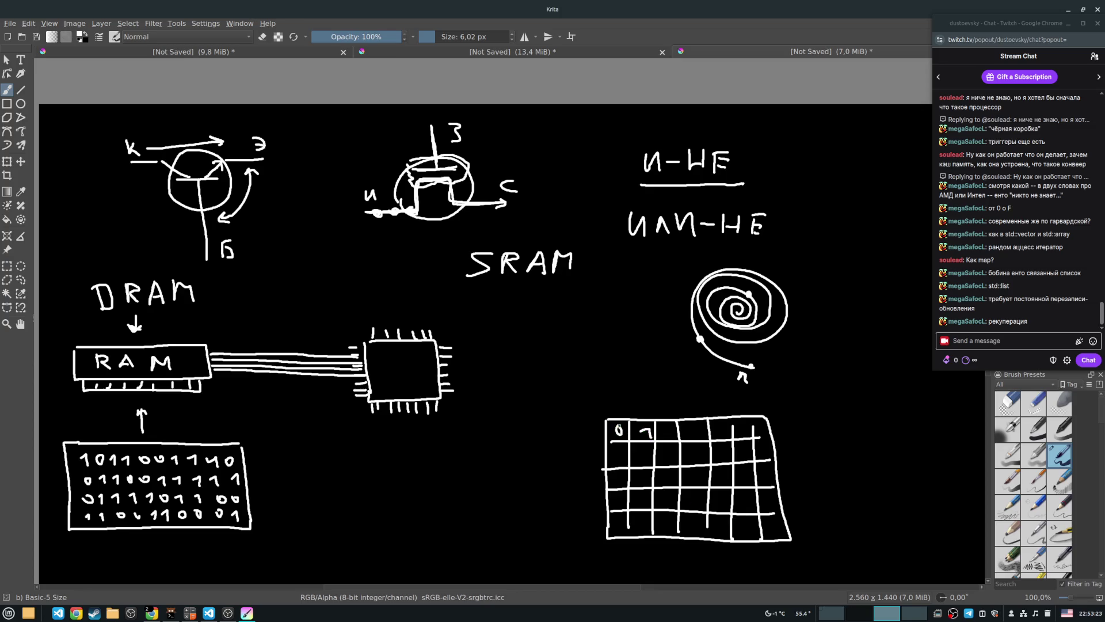
pyautogui.moveTo(647, 426)
pyautogui.mouseDown()
pyautogui.moveTo(648, 440)
pyautogui.moveTo(648, 425)
pyautogui.mouseUp()
# Mark the grid's second column with a check and draw graph axes under SRAM labelled t and ч.
pyautogui.moveTo(658, 400); pyautogui.dragTo(647, 407)
pyautogui.moveTo(500, 319)
pyautogui.mouseDown()
pyautogui.moveTo(506, 390)
pyautogui.moveTo(616, 372)
pyautogui.moveTo(636, 377)
pyautogui.moveTo(634, 393)
pyautogui.moveTo(633, 376)
pyautogui.moveTo(642, 383)
pyautogui.mouseUp()
pyautogui.hotkey('ctrl', 'z')
pyautogui.hotkey('ctrl', 'z')
pyautogui.moveTo(625, 379); pyautogui.dragTo(640, 377)
pyautogui.moveTo(485, 302); pyautogui.dragTo(494, 311)
pyautogui.moveTo(494, 301)
pyautogui.mouseDown()
pyautogui.moveTo(492, 333)
pyautogui.moveTo(545, 353)
pyautogui.mouseUp()
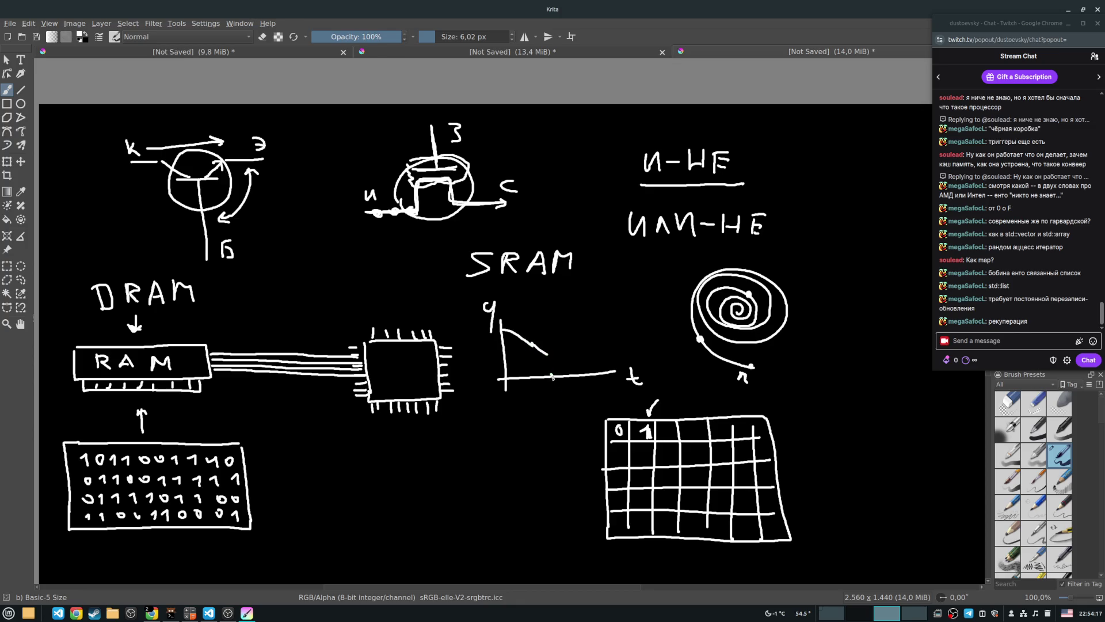
# Write 16мс under the time axis and sketch a zigzag rising-and-falling curve.
pyautogui.moveTo(546, 395); pyautogui.dragTo(549, 404)
pyautogui.moveTo(560, 389); pyautogui.dragTo(604, 403)
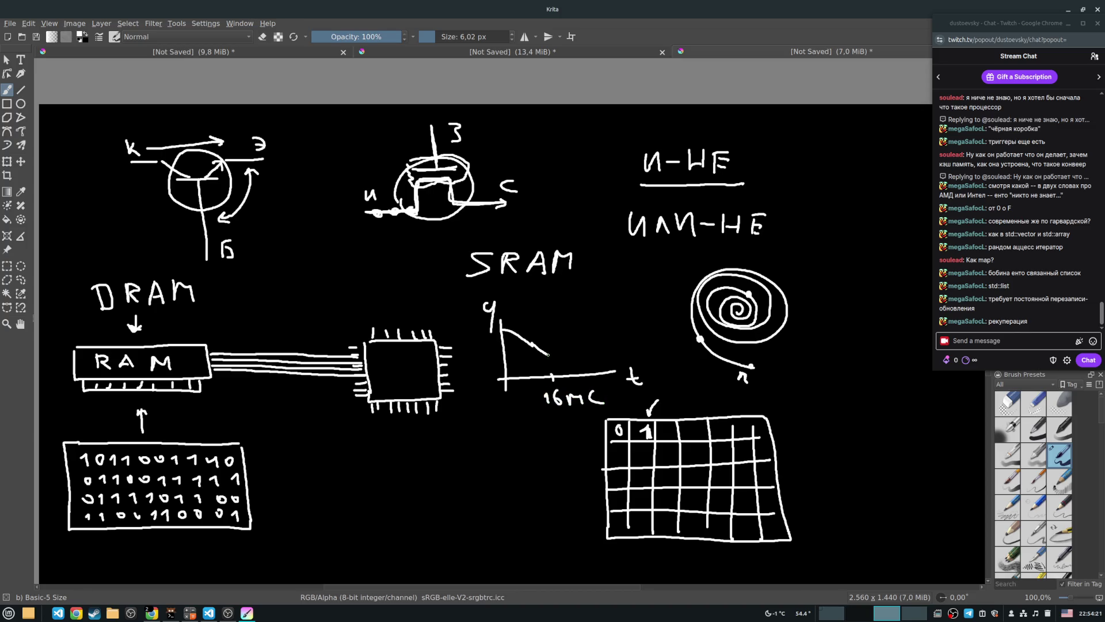
pyautogui.moveTo(554, 349); pyautogui.dragTo(567, 321)
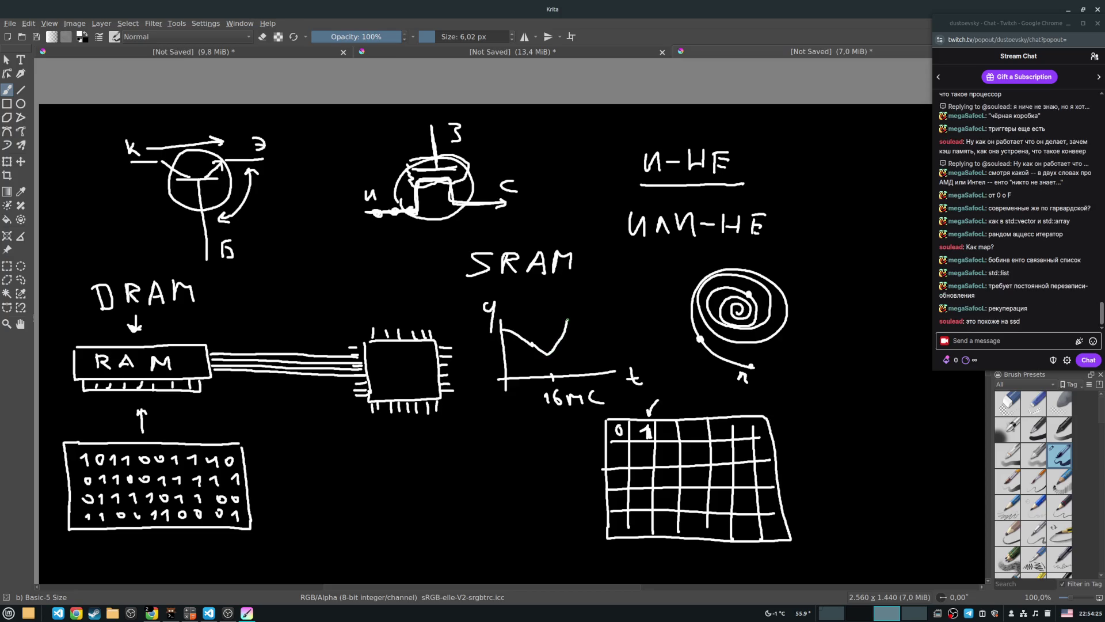
pyautogui.moveTo(580, 326)
pyautogui.mouseDown()
pyautogui.moveTo(611, 347)
pyautogui.moveTo(627, 396)
pyautogui.mouseUp()
pyautogui.moveTo(612, 350)
pyautogui.mouseDown()
pyautogui.moveTo(625, 315)
pyautogui.moveTo(569, 303)
pyautogui.mouseUp()
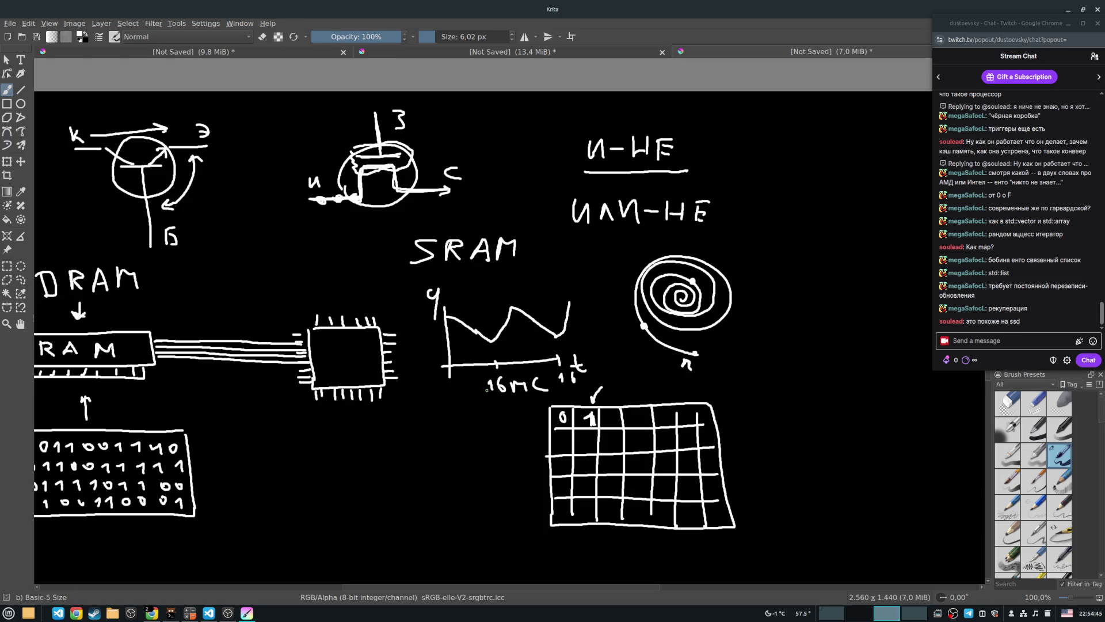
# Retrace the arrowhead above the binary box and sketch a capacitor, wire and transistor lead below it.
pyautogui.moveTo(508, 397)
pyautogui.mouseDown()
pyautogui.moveTo(242, 371)
pyautogui.moveTo(365, 312)
pyautogui.mouseUp()
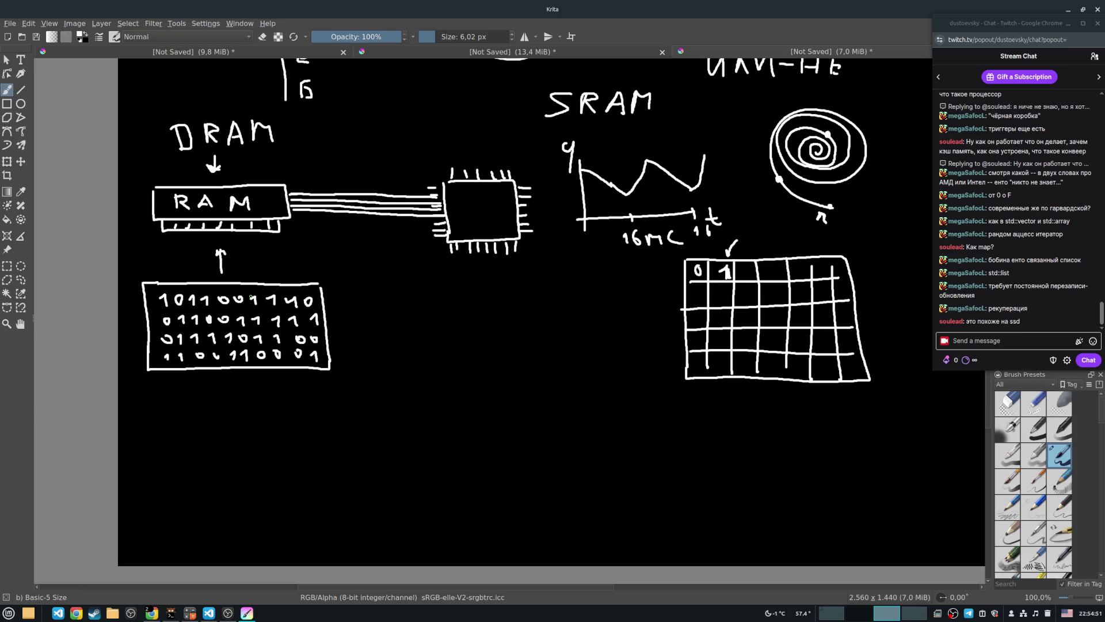
pyautogui.moveTo(218, 257); pyautogui.dragTo(228, 258)
pyautogui.moveTo(256, 444)
pyautogui.mouseDown()
pyautogui.moveTo(296, 443)
pyautogui.moveTo(291, 456)
pyautogui.moveTo(272, 410)
pyautogui.moveTo(280, 524)
pyautogui.mouseUp()
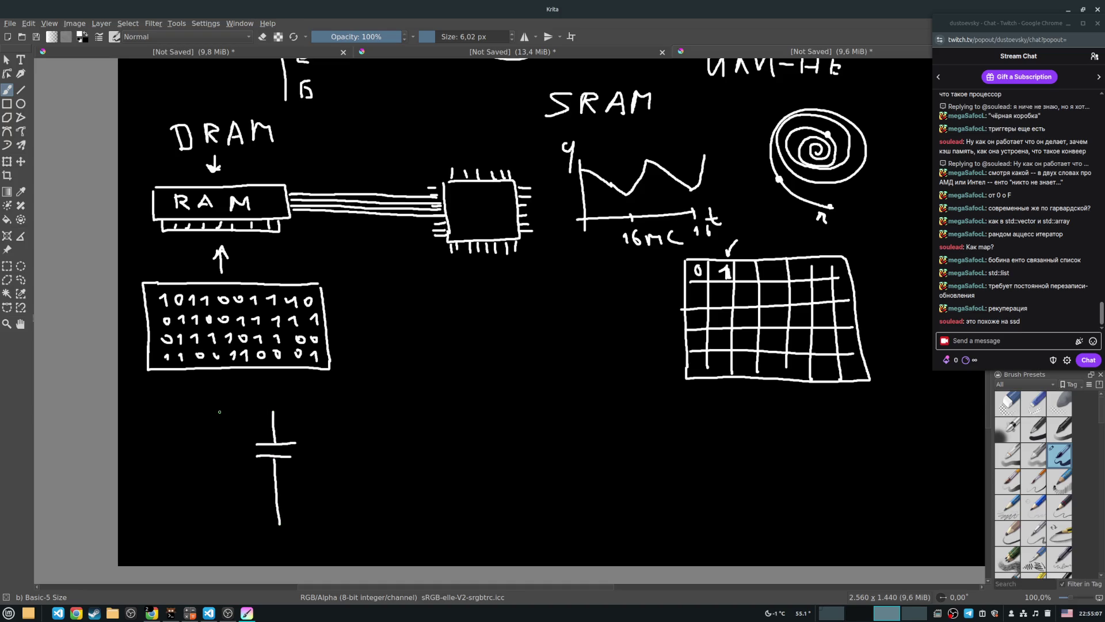
pyautogui.moveTo(217, 411); pyautogui.dragTo(342, 409)
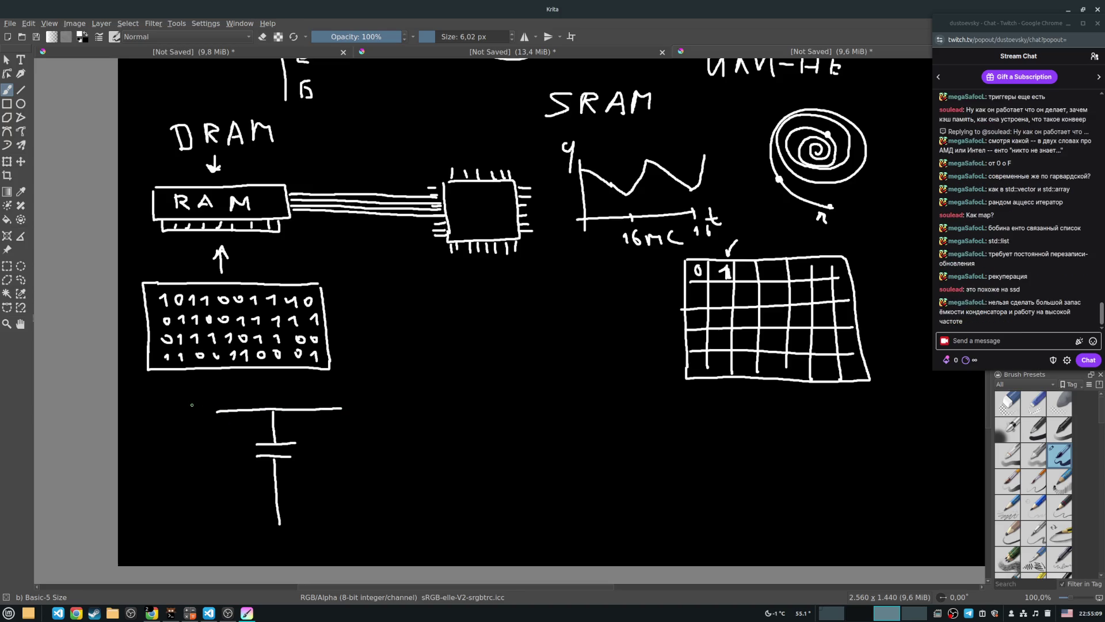
pyautogui.moveTo(179, 395)
pyautogui.mouseDown()
pyautogui.moveTo(204, 394)
pyautogui.moveTo(194, 396)
pyautogui.moveTo(214, 412)
pyautogui.moveTo(140, 418)
pyautogui.moveTo(194, 432)
pyautogui.moveTo(161, 396)
pyautogui.moveTo(175, 425)
pyautogui.mouseUp()
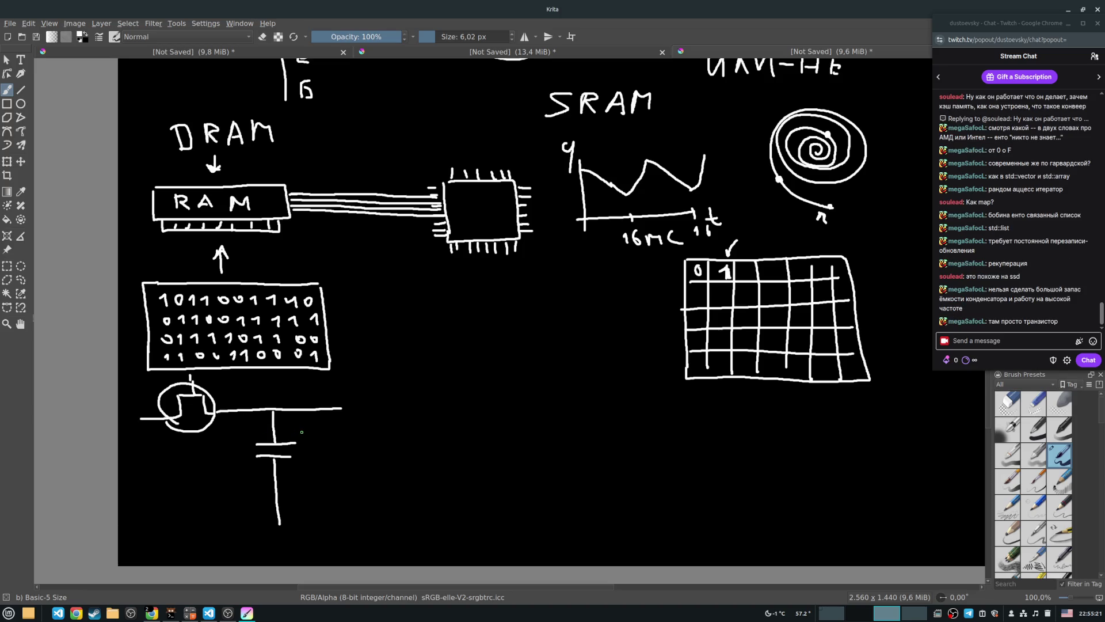
pyautogui.moveTo(253, 456); pyautogui.dragTo(298, 454)
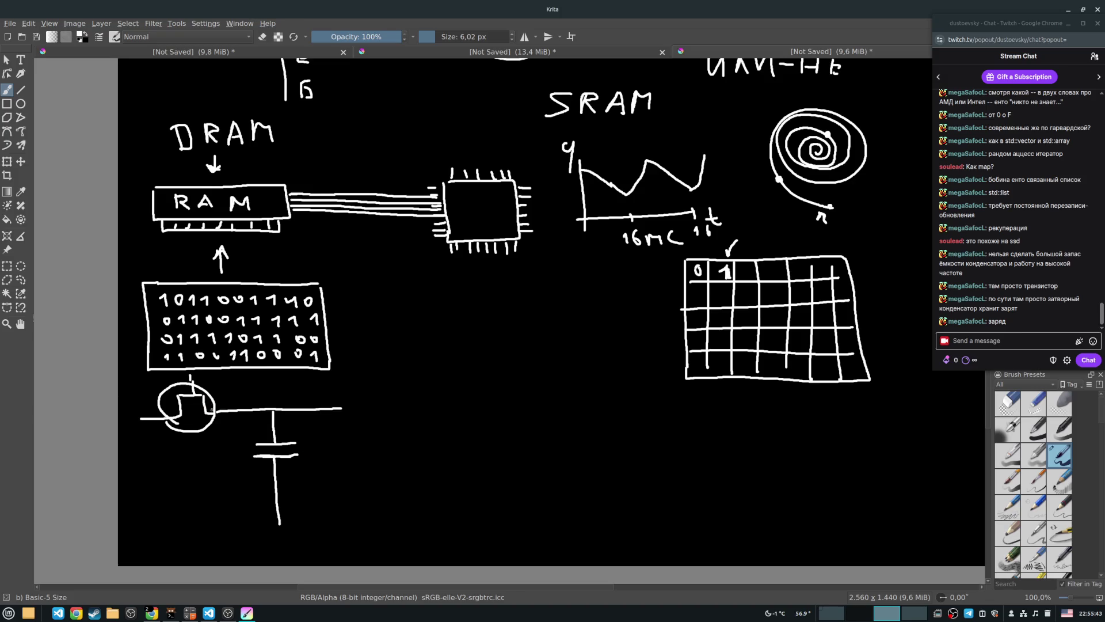
pyautogui.moveTo(163, 419); pyautogui.dragTo(179, 429)
# Finish the first transistor's leads and wire its capacitor to the transistor.
pyautogui.moveTo(137, 420); pyautogui.dragTo(140, 427)
pyautogui.moveTo(191, 376); pyautogui.dragTo(192, 387)
pyautogui.moveTo(270, 438)
pyautogui.mouseDown()
pyautogui.moveTo(258, 416)
pyautogui.moveTo(160, 429)
pyautogui.moveTo(144, 449)
pyautogui.moveTo(154, 443)
pyautogui.mouseUp()
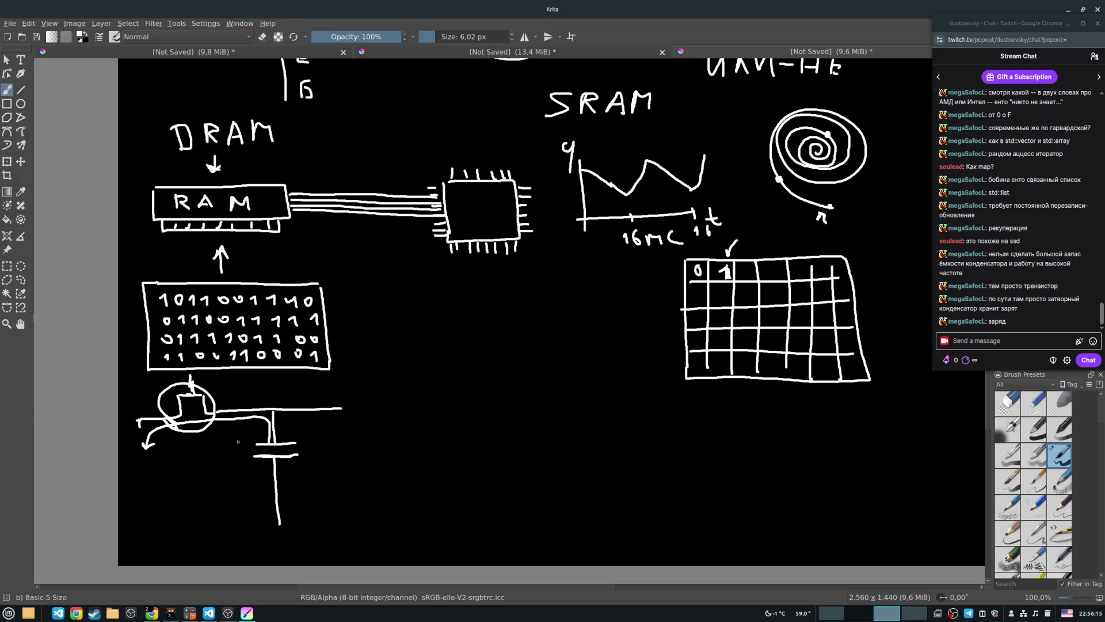
pyautogui.moveTo(131, 410)
pyautogui.mouseDown()
pyautogui.moveTo(253, 407)
pyautogui.moveTo(267, 438)
pyautogui.mouseUp()
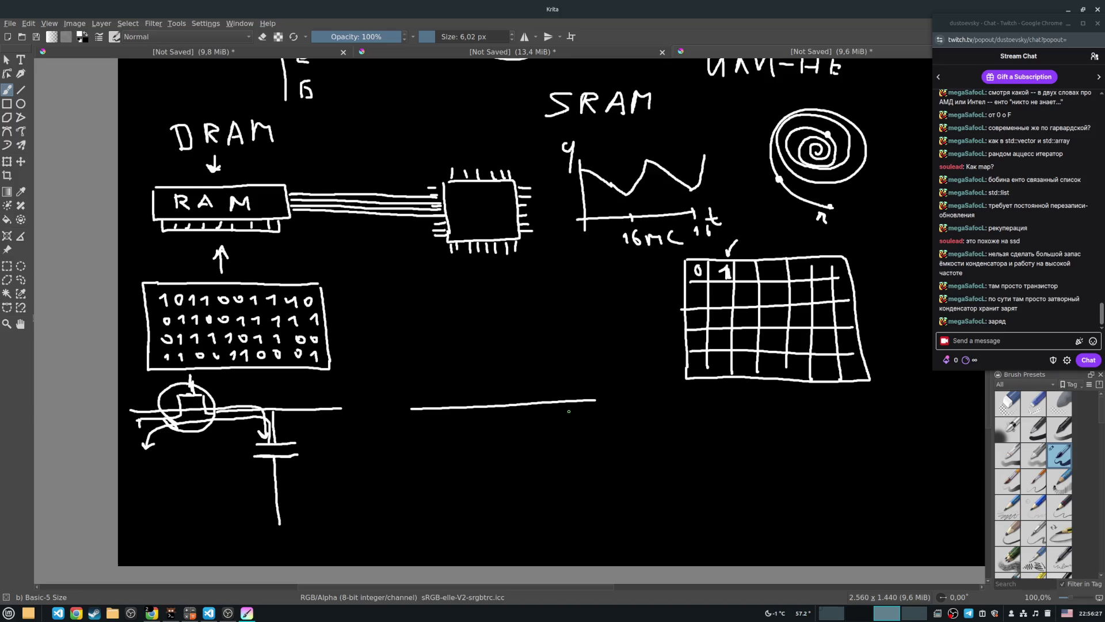
pyautogui.hotkey('ctrl', 'z')
# Sketch a second circuit with wires, capacitor and pulse, plus an arrow from its line to the capacitor.
pyautogui.moveTo(403, 409); pyautogui.dragTo(625, 393)
pyautogui.moveTo(552, 397); pyautogui.dragTo(554, 442)
pyautogui.moveTo(535, 441)
pyautogui.mouseDown()
pyautogui.moveTo(587, 436)
pyautogui.moveTo(571, 518)
pyautogui.mouseUp()
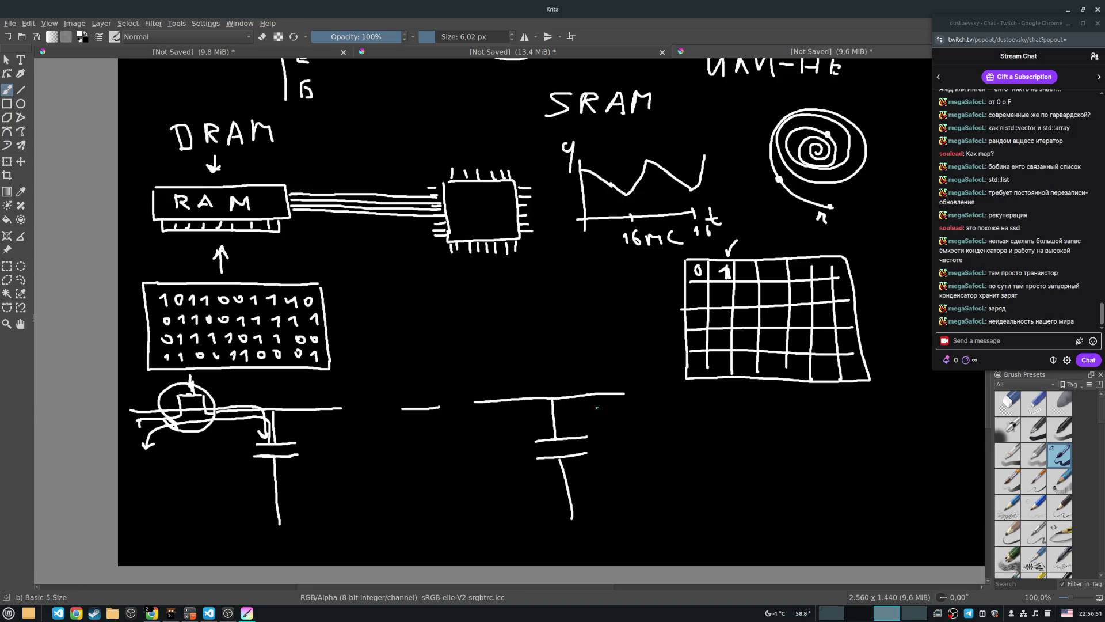
pyautogui.moveTo(442, 404)
pyautogui.mouseDown()
pyautogui.moveTo(439, 387)
pyautogui.moveTo(469, 397)
pyautogui.mouseUp()
pyautogui.moveTo(444, 357)
pyautogui.mouseDown()
pyautogui.moveTo(453, 380)
pyautogui.moveTo(477, 387)
pyautogui.moveTo(425, 386)
pyautogui.mouseUp()
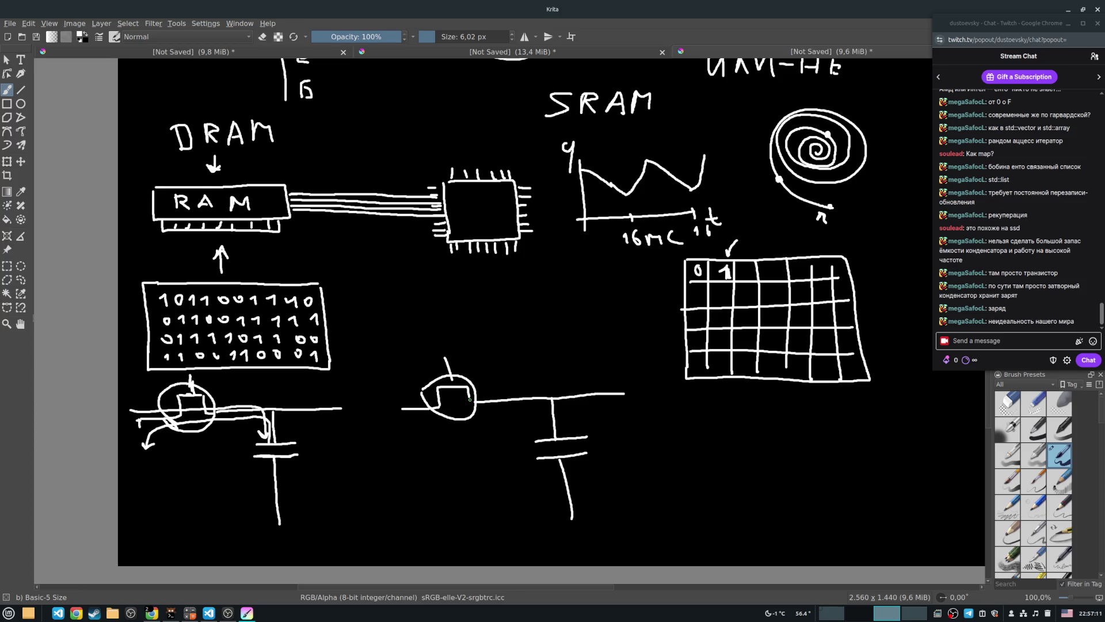
pyautogui.moveTo(406, 399)
pyautogui.mouseDown()
pyautogui.moveTo(429, 385)
pyautogui.moveTo(530, 396)
pyautogui.moveTo(538, 432)
pyautogui.moveTo(546, 421)
pyautogui.mouseUp()
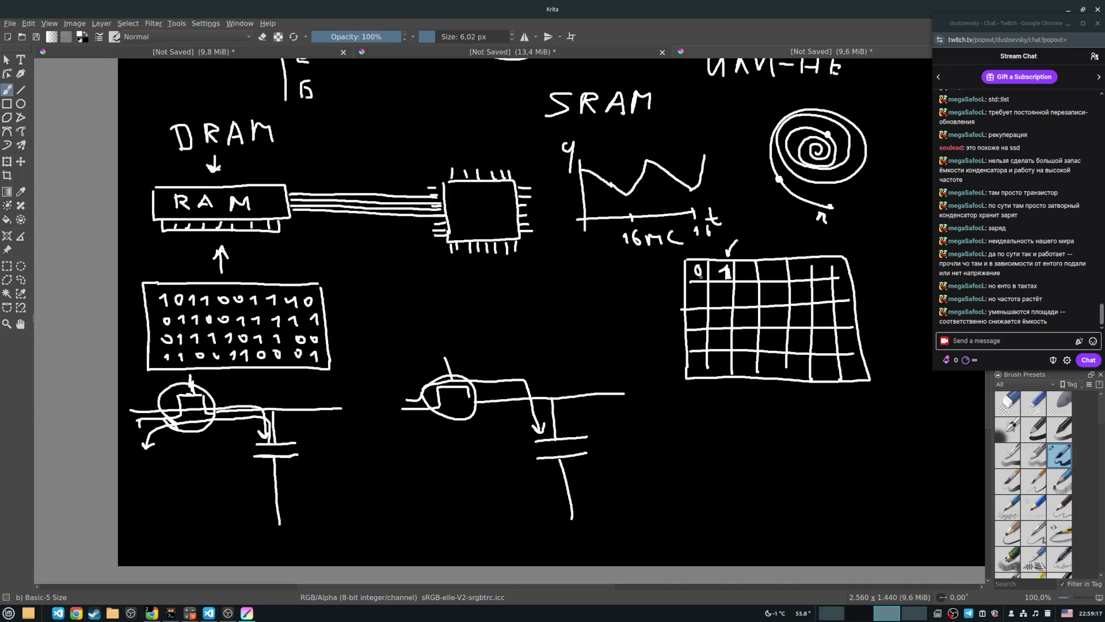
# Handwrite DDR5 beneath the 0/1 grid.
pyautogui.moveTo(671, 419); pyautogui.dragTo(672, 446)
pyautogui.moveTo(663, 420)
pyautogui.mouseDown()
pyautogui.moveTo(679, 432)
pyautogui.moveTo(671, 446)
pyautogui.mouseUp()
pyautogui.moveTo(698, 419)
pyautogui.mouseDown()
pyautogui.moveTo(698, 444)
pyautogui.moveTo(725, 436)
pyautogui.moveTo(711, 439)
pyautogui.mouseUp()
pyautogui.moveTo(712, 419)
pyautogui.mouseDown()
pyautogui.moveTo(720, 438)
pyautogui.moveTo(724, 418)
pyautogui.mouseUp()
# Write 6 GHz beside DDR5 and 300 MHz on the line below.
pyautogui.moveTo(811, 411)
pyautogui.mouseDown()
pyautogui.moveTo(818, 428)
pyautogui.moveTo(864, 433)
pyautogui.mouseUp()
pyautogui.moveTo(872, 407); pyautogui.dragTo(871, 428)
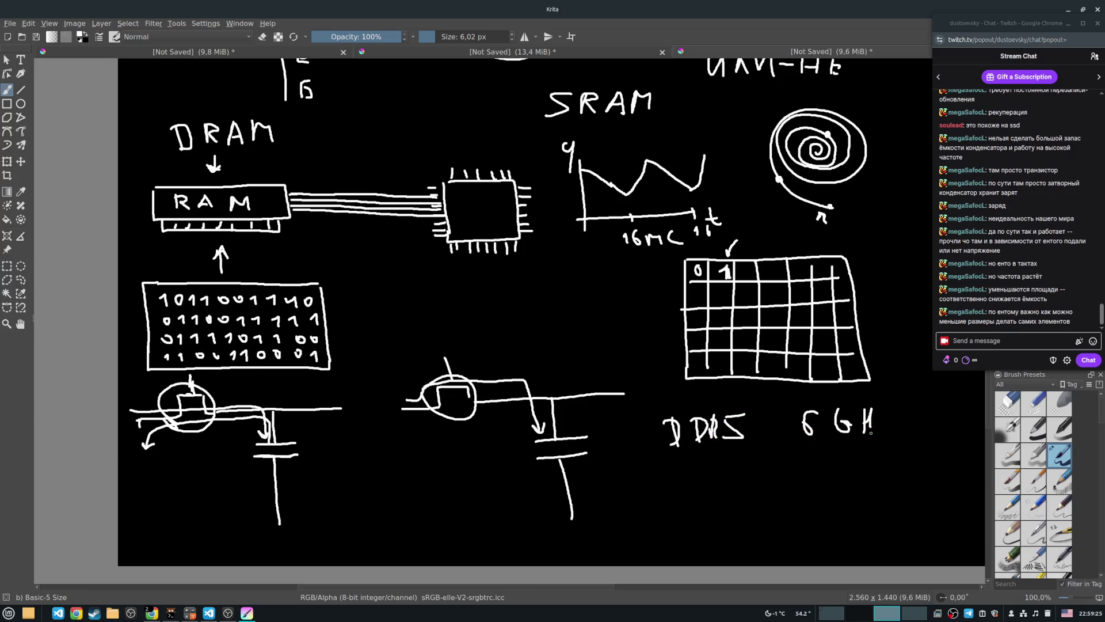
pyautogui.moveTo(778, 456)
pyautogui.mouseDown()
pyautogui.moveTo(787, 464)
pyautogui.moveTo(775, 475)
pyautogui.moveTo(807, 461)
pyautogui.mouseUp()
pyautogui.moveTo(834, 460)
pyautogui.mouseDown()
pyautogui.moveTo(823, 468)
pyautogui.moveTo(833, 461)
pyautogui.mouseUp()
pyautogui.moveTo(858, 457)
pyautogui.mouseDown()
pyautogui.moveTo(877, 470)
pyautogui.moveTo(923, 469)
pyautogui.mouseUp()
pyautogui.moveTo(879, 415); pyautogui.dragTo(892, 427)
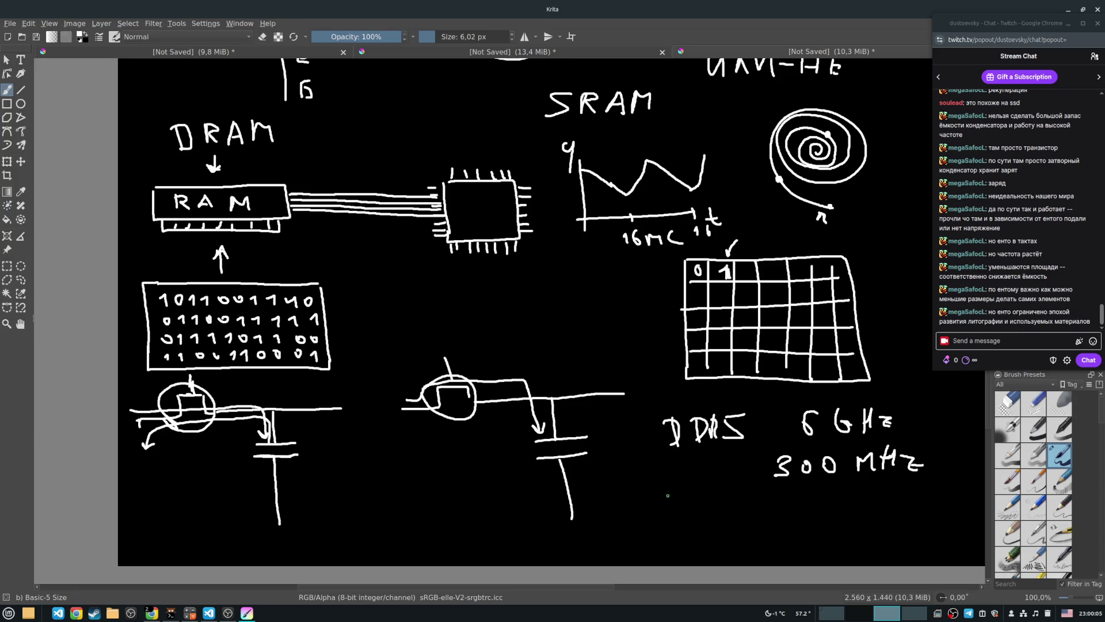
# Write the row 64 бит 100 Hz under the DDR5 notes.
pyautogui.moveTo(685, 483)
pyautogui.mouseDown()
pyautogui.moveTo(669, 498)
pyautogui.moveTo(710, 498)
pyautogui.mouseUp()
pyautogui.moveTo(707, 489)
pyautogui.mouseDown()
pyautogui.moveTo(708, 512)
pyautogui.moveTo(744, 499)
pyautogui.mouseUp()
pyautogui.moveTo(731, 502); pyautogui.dragTo(772, 511)
pyautogui.moveTo(759, 506); pyautogui.dragTo(844, 516)
pyautogui.moveTo(859, 499)
pyautogui.mouseDown()
pyautogui.moveTo(853, 512)
pyautogui.moveTo(860, 500)
pyautogui.mouseUp()
pyautogui.moveTo(879, 499); pyautogui.dragTo(902, 520)
pyautogui.moveTo(902, 513)
pyautogui.mouseDown()
pyautogui.moveTo(911, 505)
pyautogui.moveTo(910, 521)
pyautogui.mouseUp()
pyautogui.moveTo(917, 514); pyautogui.dragTo(930, 524)
# Write 32 бит 90 Hz below it and 180 Hz under the right capacitor.
pyautogui.moveTo(669, 531)
pyautogui.mouseDown()
pyautogui.moveTo(671, 547)
pyautogui.moveTo(793, 539)
pyautogui.mouseUp()
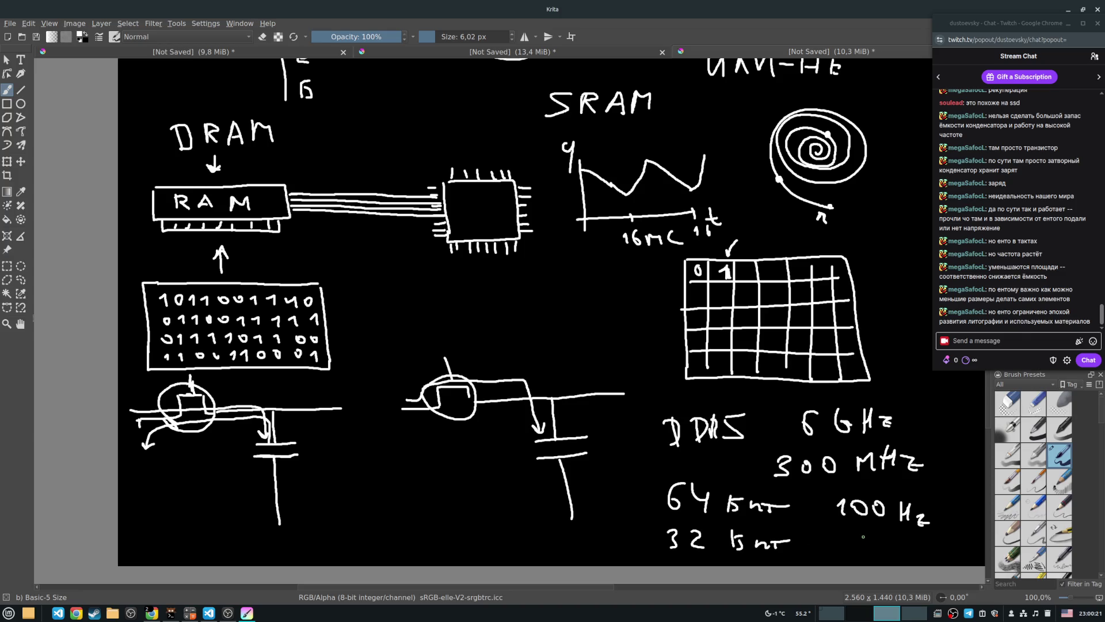
pyautogui.moveTo(869, 532)
pyautogui.mouseDown()
pyautogui.moveTo(863, 546)
pyautogui.moveTo(882, 533)
pyautogui.moveTo(905, 549)
pyautogui.moveTo(917, 538)
pyautogui.mouseUp()
pyautogui.moveTo(916, 532)
pyautogui.mouseDown()
pyautogui.moveTo(916, 549)
pyautogui.moveTo(934, 551)
pyautogui.mouseUp()
pyautogui.moveTo(522, 541)
pyautogui.mouseDown()
pyautogui.moveTo(530, 550)
pyautogui.moveTo(560, 535)
pyautogui.moveTo(584, 546)
pyautogui.mouseUp()
pyautogui.moveTo(596, 532)
pyautogui.mouseDown()
pyautogui.moveTo(597, 545)
pyautogui.moveTo(616, 546)
pyautogui.mouseUp()
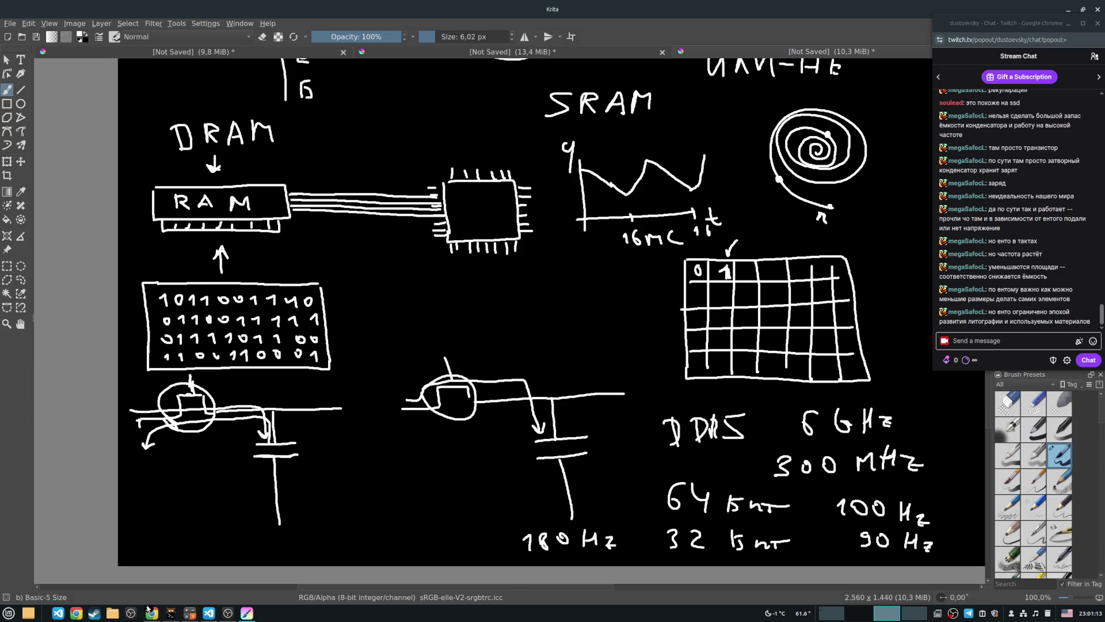
# Bring Chrome forward and close the GitHub source tab and both Fibonacci tabs.
pyautogui.moveTo(150, 610)
pyautogui.click(126, 584)
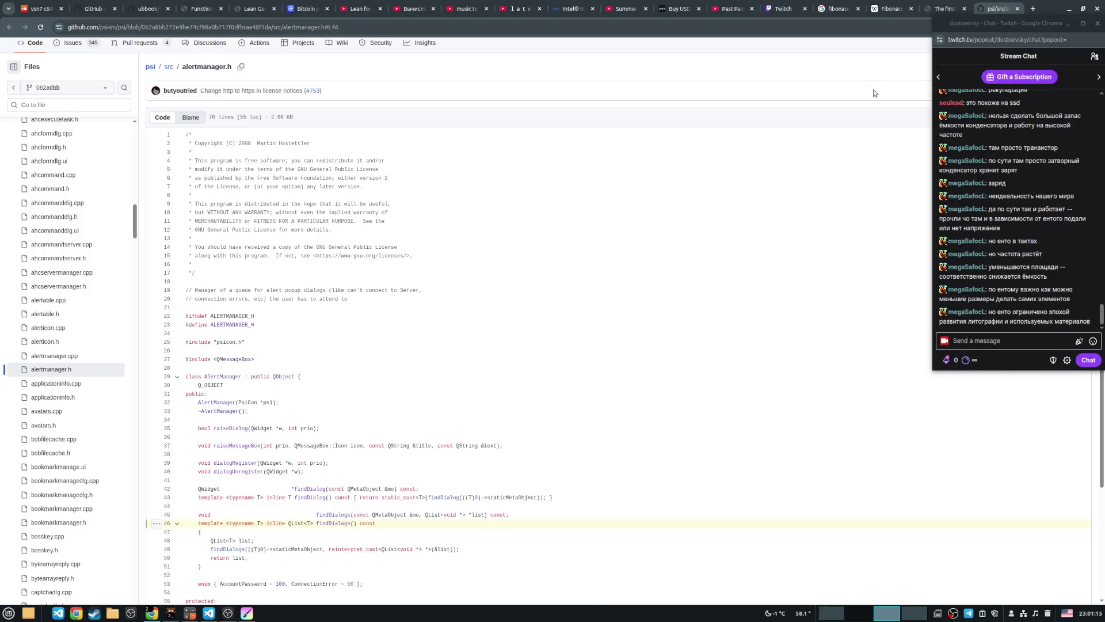
pyautogui.click(1017, 9)
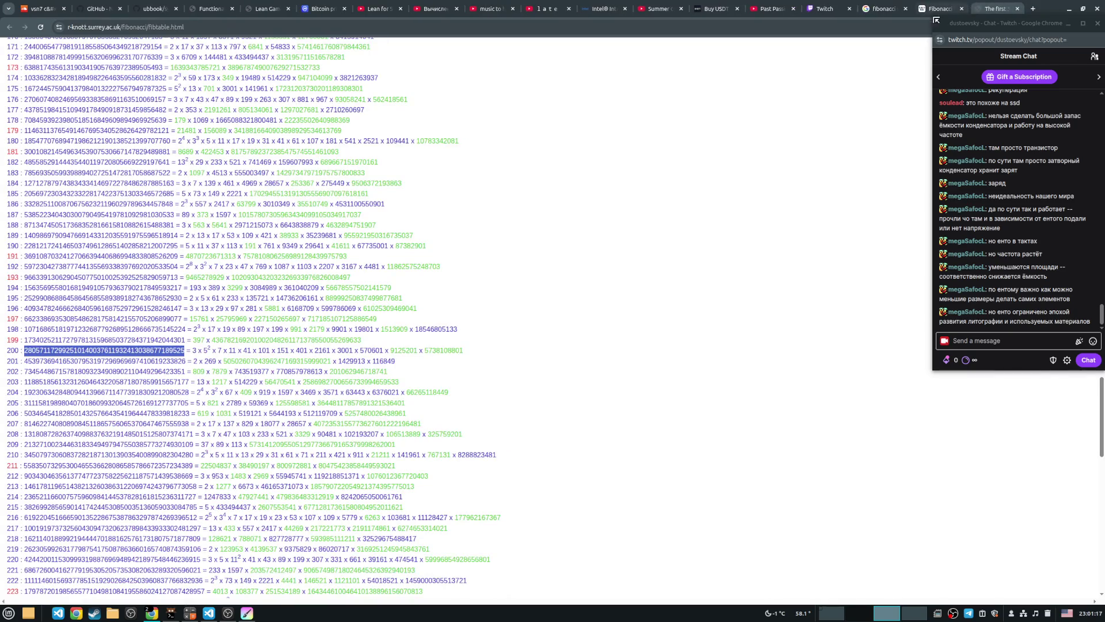
pyautogui.click(1017, 8)
pyautogui.click(962, 9)
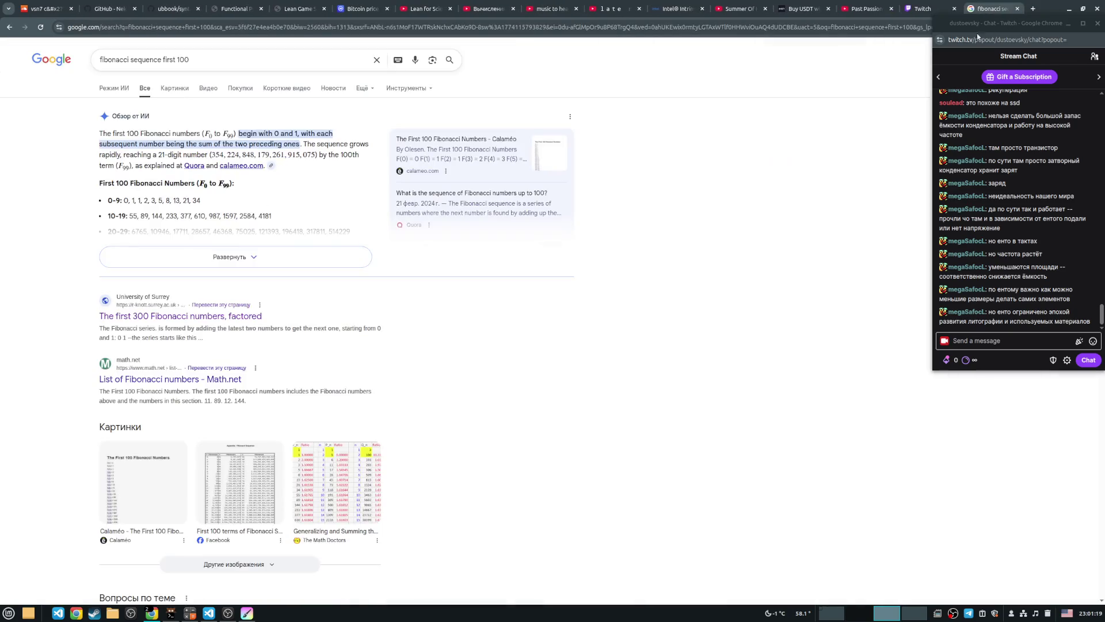
# Switch to the Past Passion video tab, dismiss its prompt, and return to Krita.
pyautogui.click(861, 8)
pyautogui.click(622, 338)
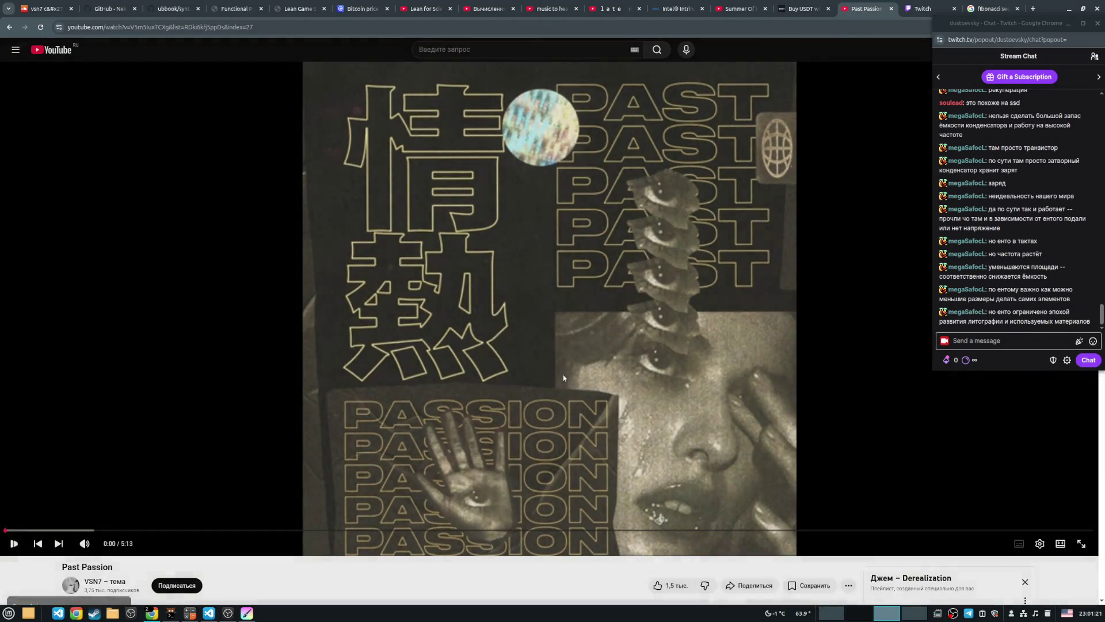
pyautogui.click(189, 613)
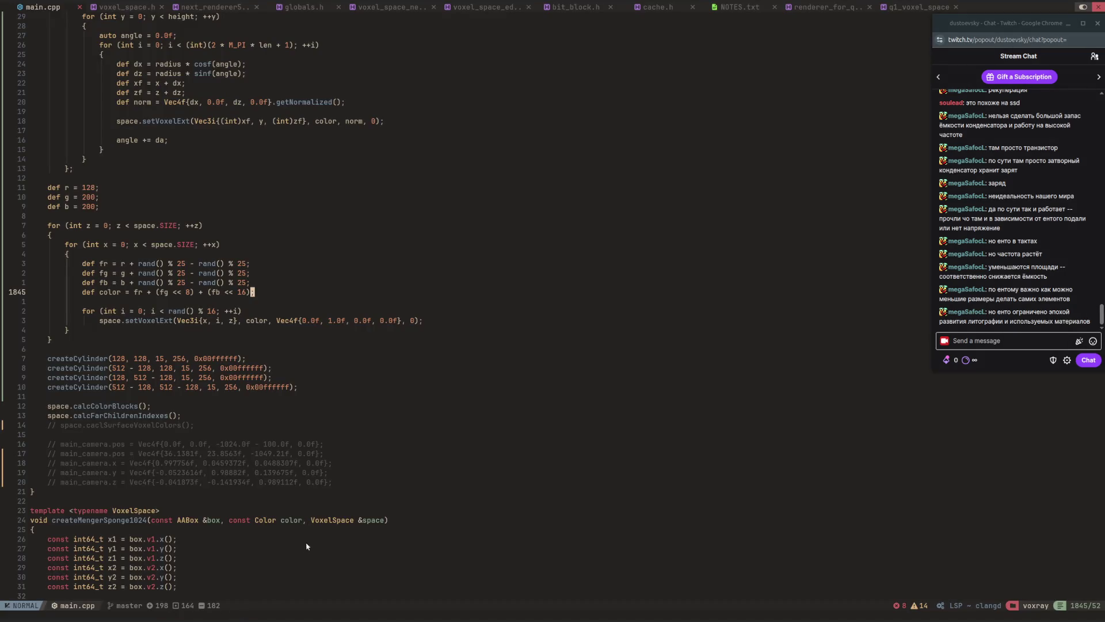
pyautogui.hotkey('alt', 'Tab')
pyautogui.hotkey('alt', 'Tab')
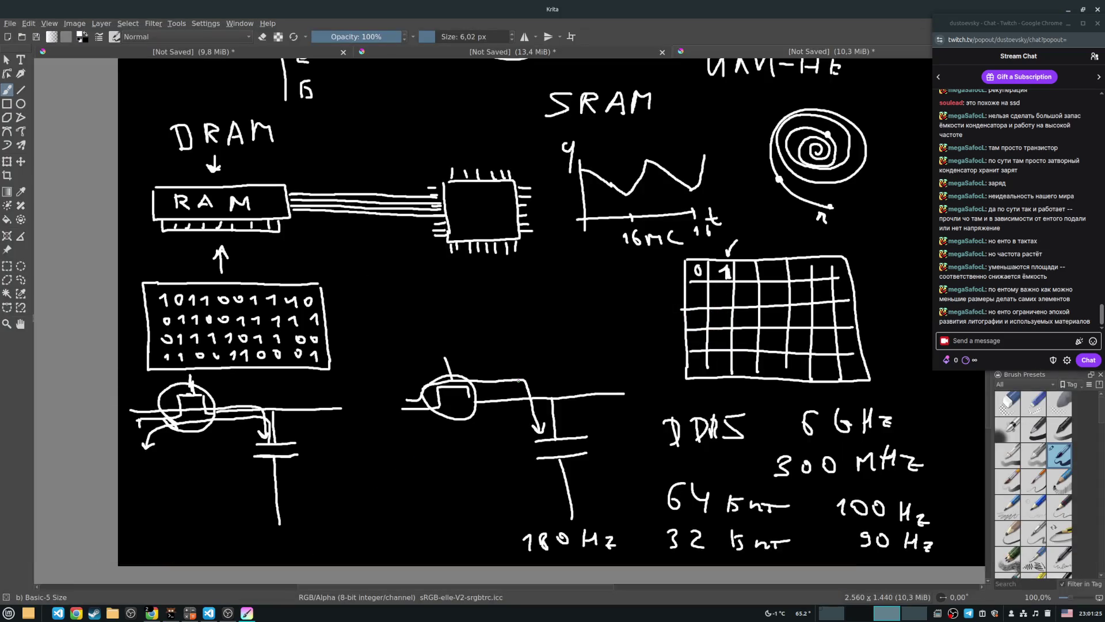
# Reposition the view, draw a line under 6 GHz, and trace over its 6 boldly.
pyautogui.moveTo(576, 302)
pyautogui.mouseDown()
pyautogui.moveTo(518, 365)
pyautogui.moveTo(526, 246)
pyautogui.moveTo(526, 290)
pyautogui.mouseUp()
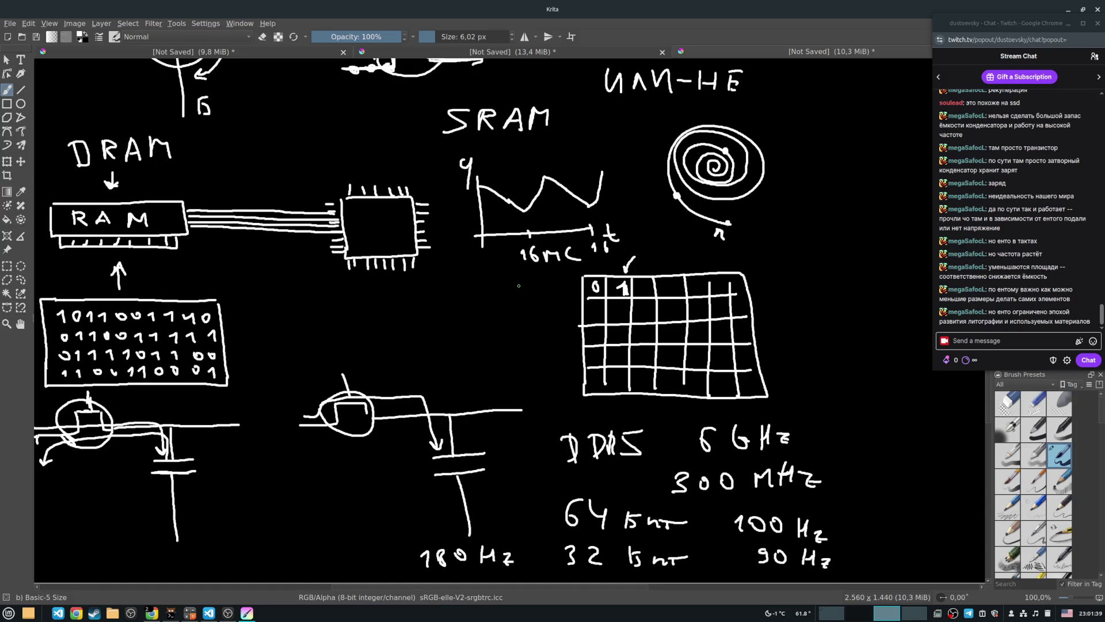
pyautogui.moveTo(444, 311)
pyautogui.mouseDown()
pyautogui.moveTo(552, 405)
pyautogui.moveTo(497, 283)
pyautogui.mouseUp()
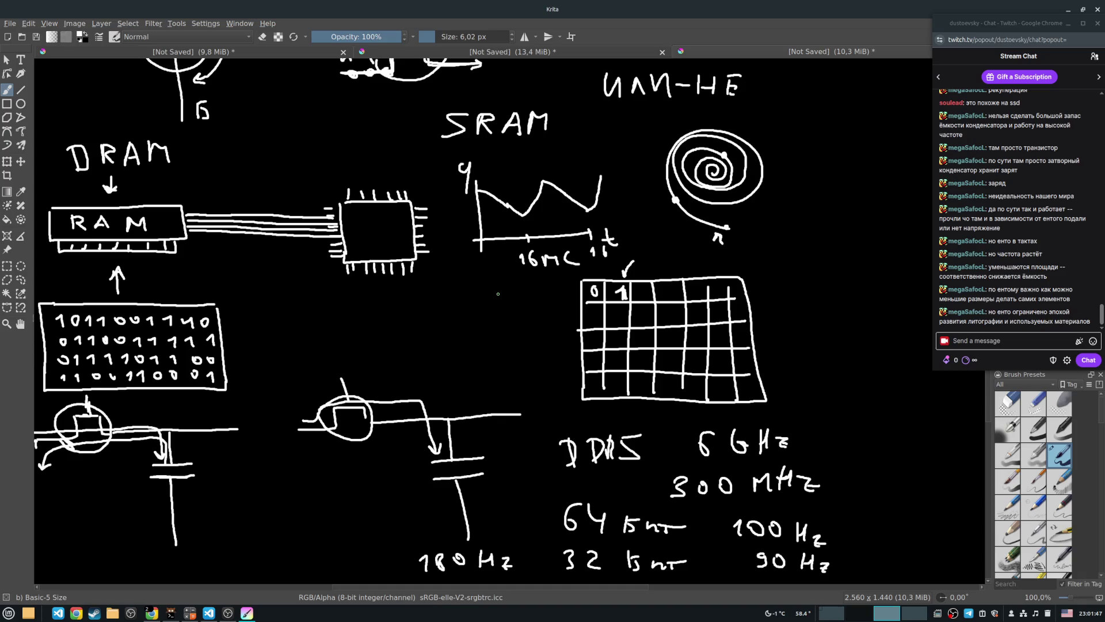
pyautogui.moveTo(498, 294)
pyautogui.mouseDown()
pyautogui.moveTo(524, 301)
pyautogui.moveTo(505, 295)
pyautogui.mouseUp()
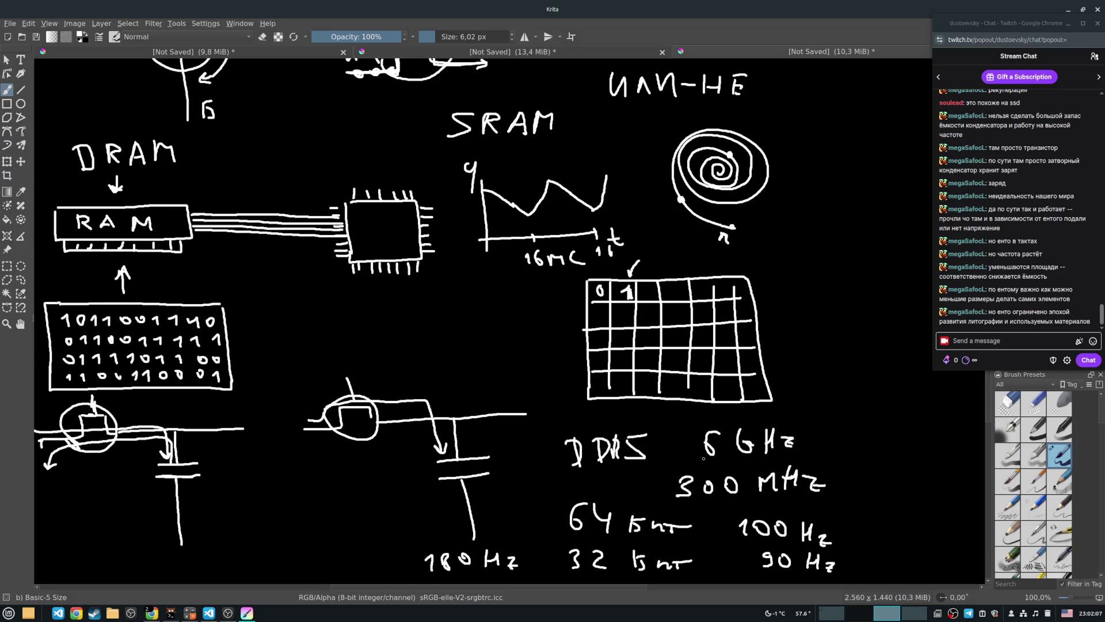
pyautogui.moveTo(700, 462); pyautogui.dragTo(806, 459)
pyautogui.moveTo(713, 433)
pyautogui.mouseDown()
pyautogui.moveTo(703, 441)
pyautogui.moveTo(719, 450)
pyautogui.moveTo(706, 446)
pyautogui.mouseUp()
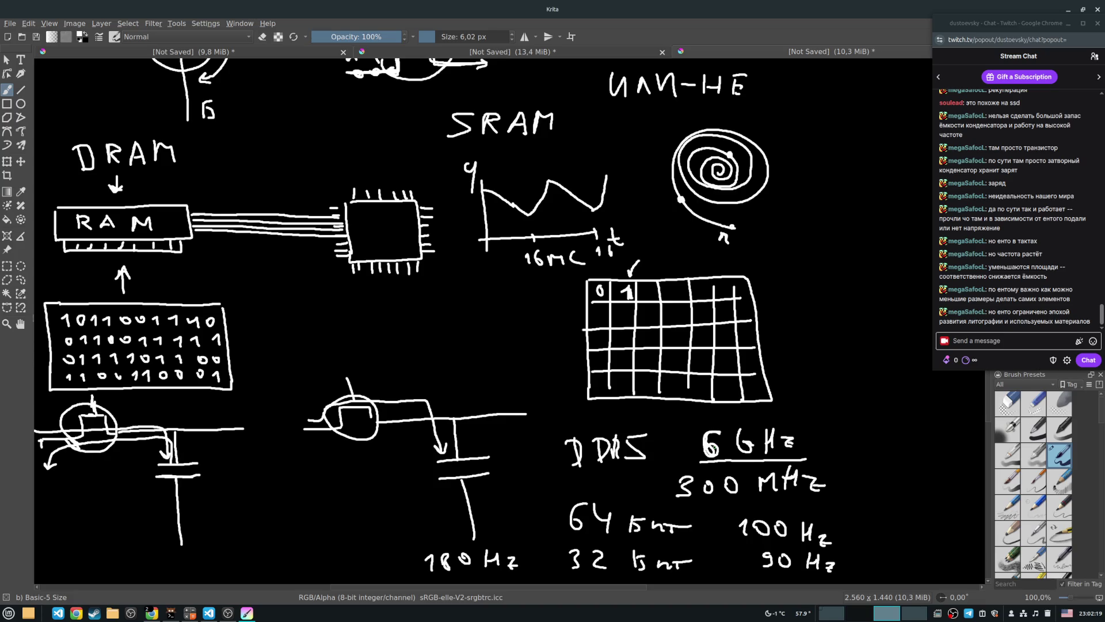
# Draw a horizontal span left of the grid with a left tick, right-end arrow and curly brace.
pyautogui.moveTo(396, 343); pyautogui.dragTo(520, 339)
pyautogui.moveTo(396, 339); pyautogui.dragTo(402, 316)
pyautogui.moveTo(509, 307); pyautogui.dragTo(516, 330)
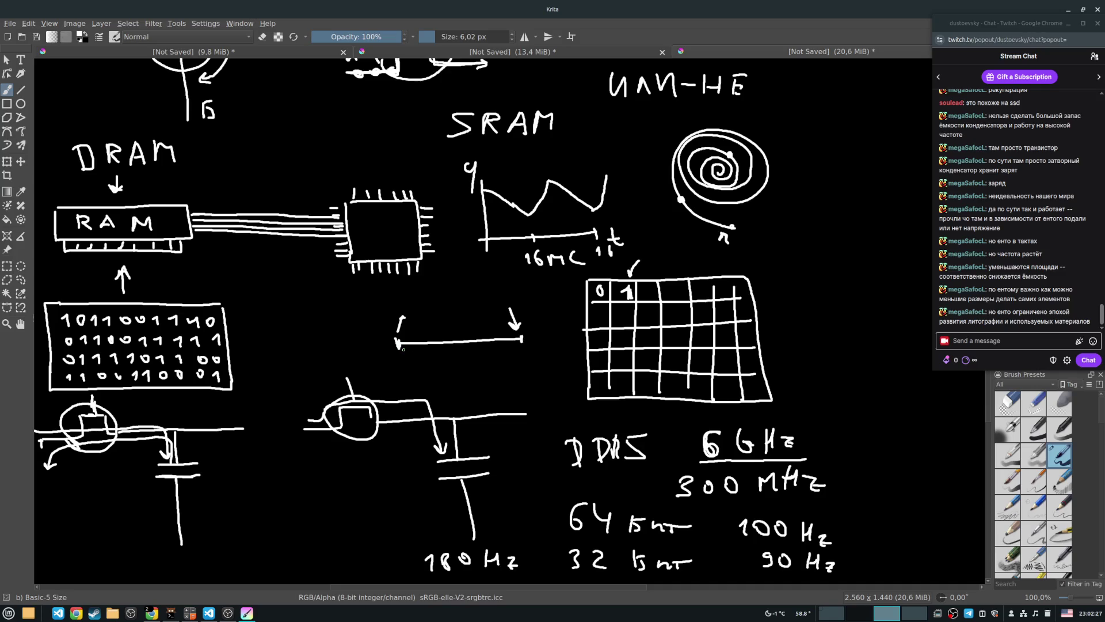
pyautogui.moveTo(403, 349); pyautogui.dragTo(525, 344)
# Wavy-underline 300 MHz and write Latency above the braced span.
pyautogui.moveTo(676, 506); pyautogui.dragTo(833, 496)
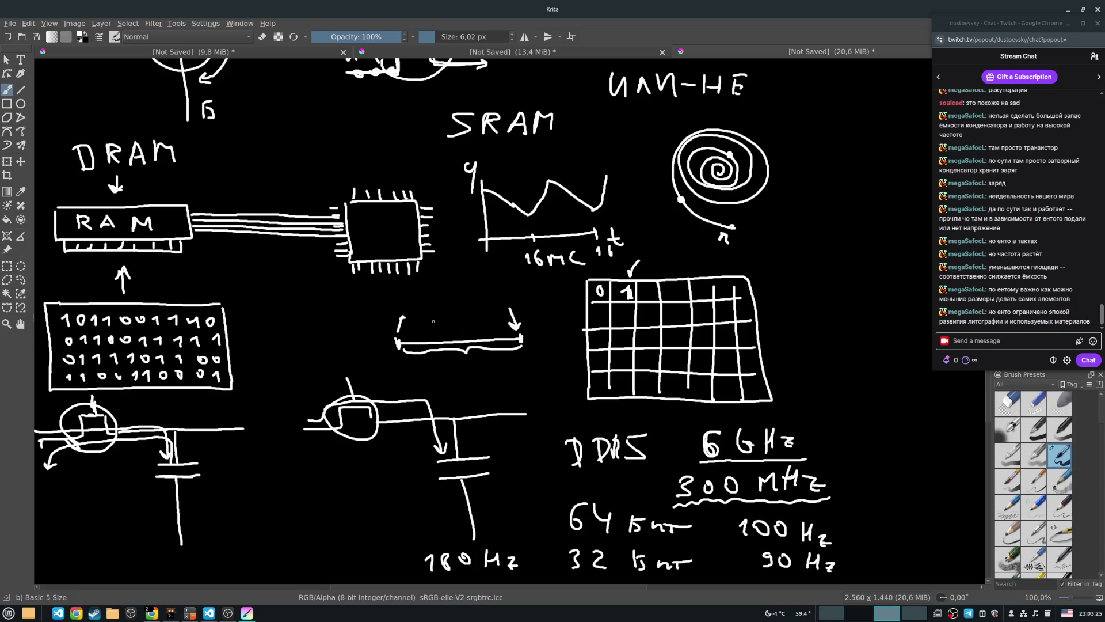
pyautogui.moveTo(418, 291); pyautogui.dragTo(453, 304)
pyautogui.moveTo(446, 297); pyautogui.dragTo(456, 297)
pyautogui.moveTo(459, 300); pyautogui.dragTo(506, 307)
# Scroll the canvas view up three notches.
pyautogui.scroll(4, 554, 213)
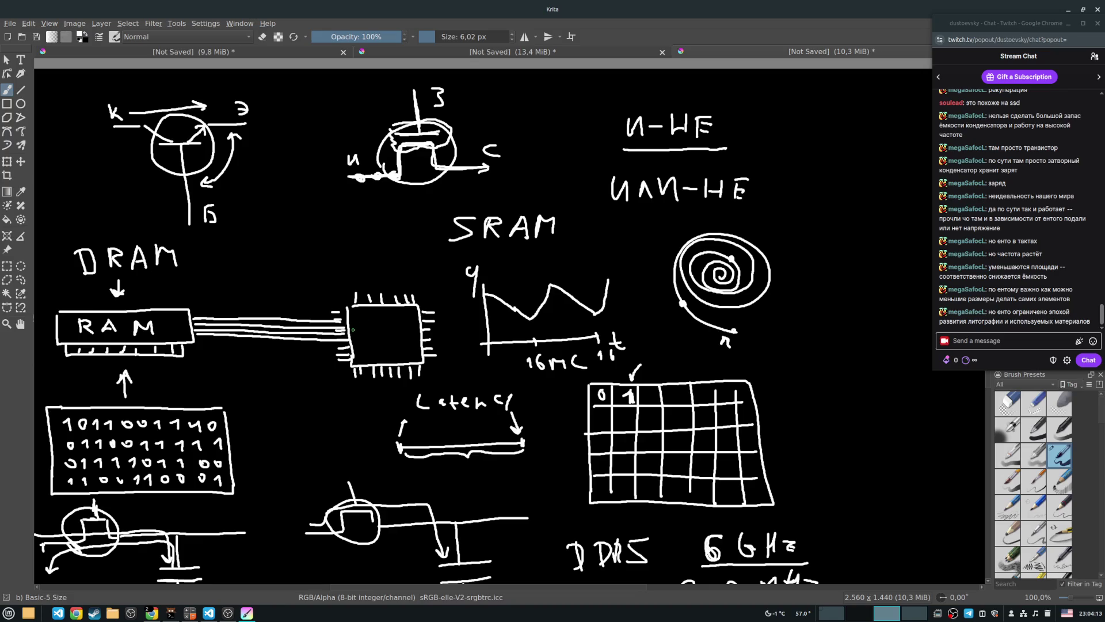
# Draw a horizontal divider and a stepped line across the chip, and label the lower section L2.
pyautogui.moveTo(351, 330)
pyautogui.mouseDown()
pyautogui.moveTo(409, 328)
pyautogui.moveTo(385, 324)
pyautogui.moveTo(401, 320)
pyautogui.moveTo(394, 327)
pyautogui.mouseUp()
pyautogui.moveTo(352, 343); pyautogui.dragTo(410, 342)
pyautogui.moveTo(412, 336); pyautogui.dragTo(419, 343)
pyautogui.scroll(8, 369, 349)
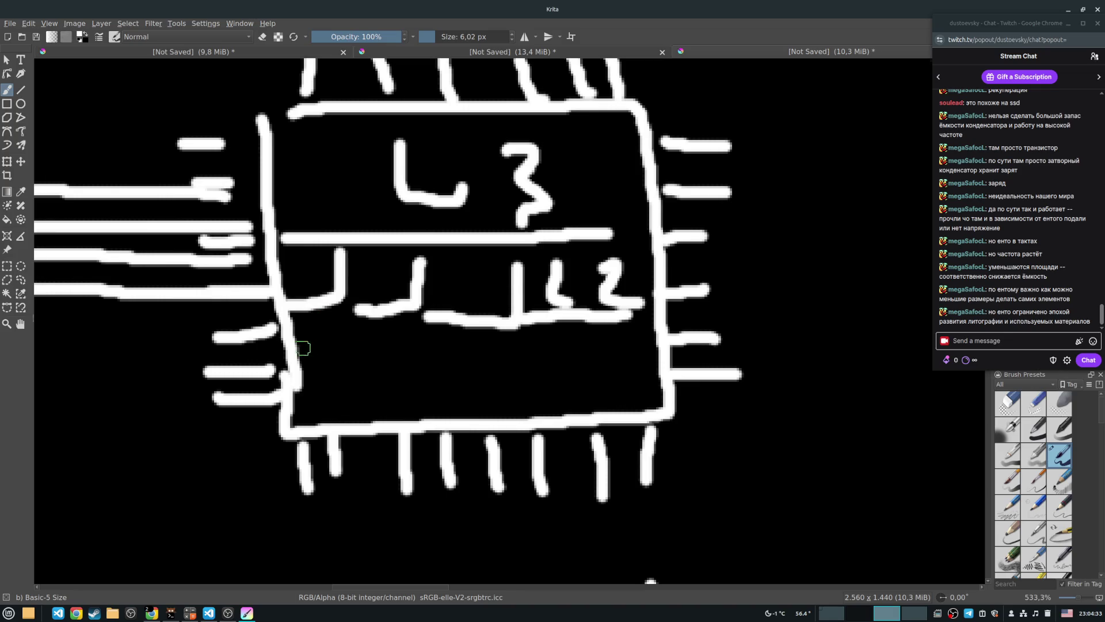
# Add a small loop at the chip's left side and short strokes near the bottom, then zoom out.
pyautogui.moveTo(312, 338)
pyautogui.mouseDown()
pyautogui.moveTo(309, 313)
pyautogui.moveTo(328, 343)
pyautogui.moveTo(355, 311)
pyautogui.moveTo(537, 345)
pyautogui.moveTo(650, 342)
pyautogui.moveTo(604, 323)
pyautogui.moveTo(633, 334)
pyautogui.moveTo(639, 351)
pyautogui.mouseUp()
pyautogui.moveTo(529, 329)
pyautogui.mouseDown()
pyautogui.moveTo(521, 337)
pyautogui.moveTo(538, 354)
pyautogui.mouseUp()
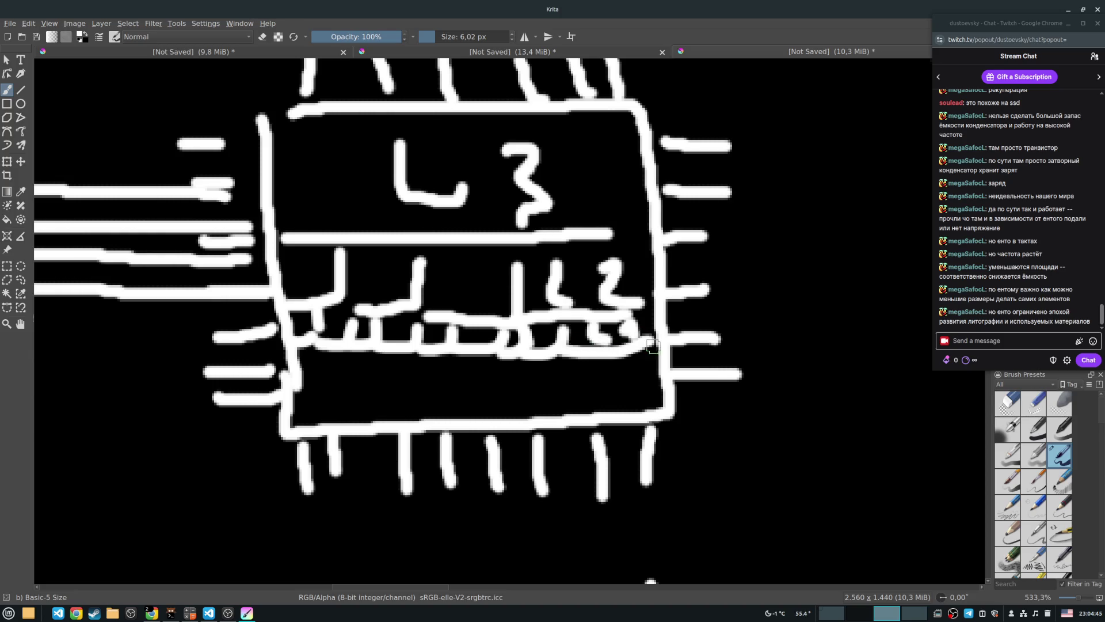
pyautogui.scroll(-1, 598, 339)
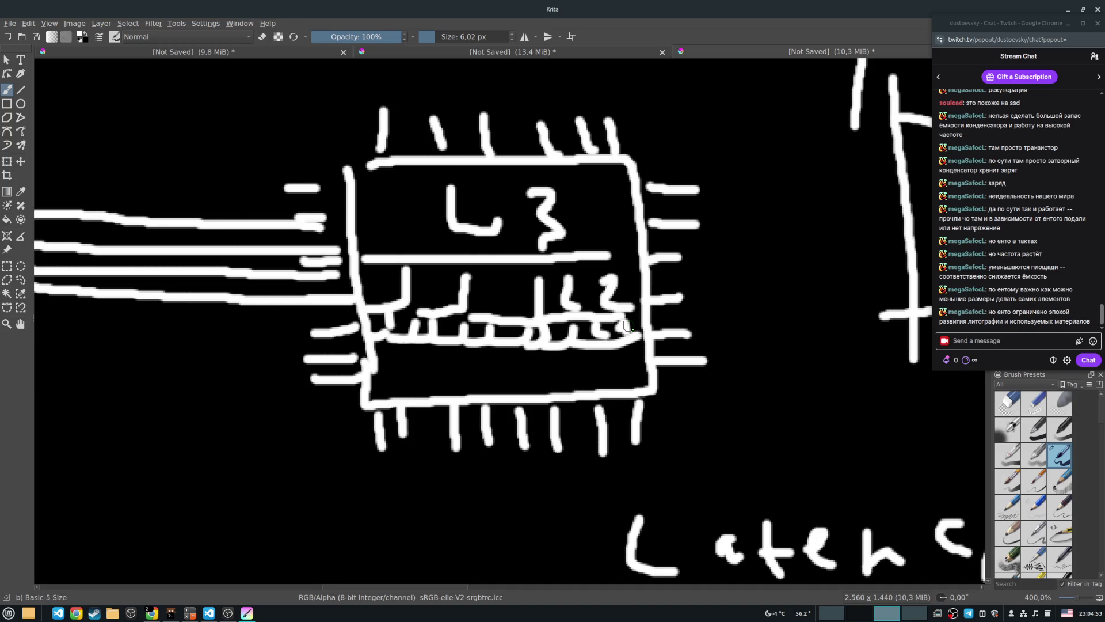
pyautogui.scroll(-1, 631, 296)
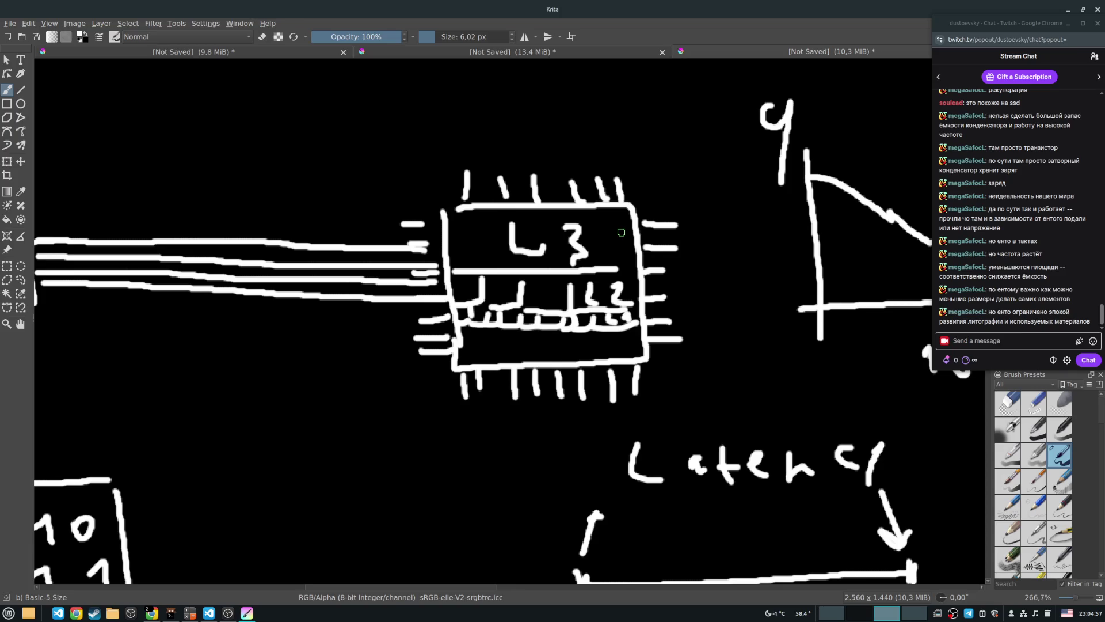
pyautogui.scroll(-3, 605, 231)
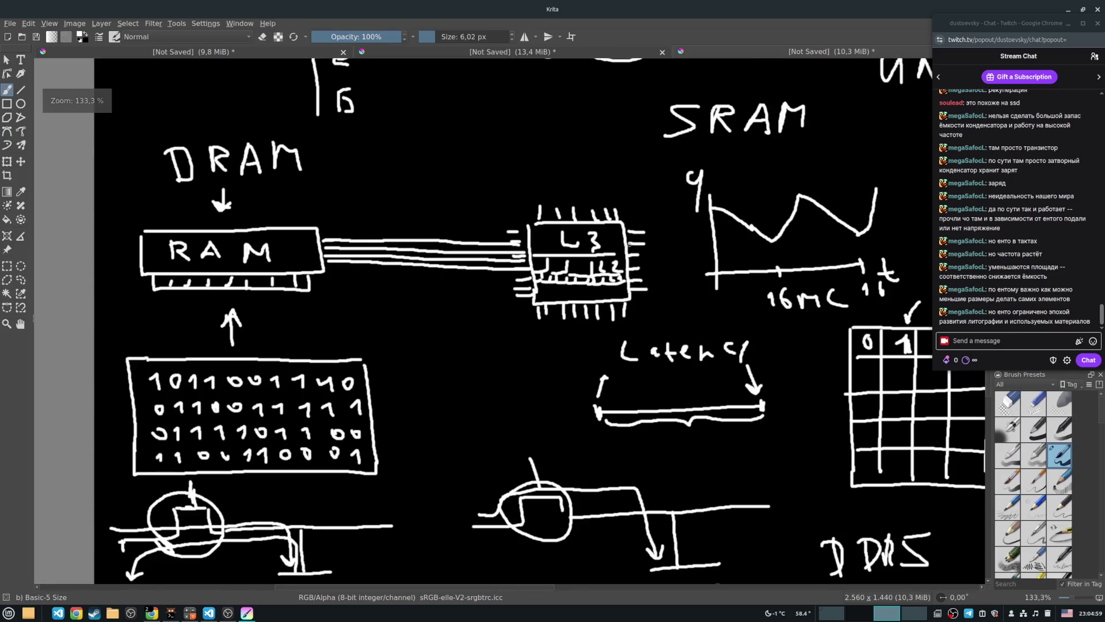
# Pan to the empty upper area and handwrite the heading SRAM.
pyautogui.moveTo(600, 292); pyautogui.dragTo(209, 342)
pyautogui.moveTo(739, 139)
pyautogui.mouseDown()
pyautogui.moveTo(602, 188)
pyautogui.moveTo(503, 243)
pyautogui.mouseUp()
pyautogui.moveTo(585, 178)
pyautogui.mouseDown()
pyautogui.moveTo(584, 198)
pyautogui.moveTo(558, 204)
pyautogui.moveTo(605, 205)
pyautogui.mouseUp()
pyautogui.moveTo(604, 176); pyautogui.dragTo(621, 207)
pyautogui.moveTo(644, 170)
pyautogui.mouseDown()
pyautogui.moveTo(636, 203)
pyautogui.moveTo(660, 205)
pyautogui.mouseUp()
pyautogui.moveTo(639, 194); pyautogui.dragTo(651, 193)
pyautogui.moveTo(675, 198)
pyautogui.mouseDown()
pyautogui.moveTo(675, 171)
pyautogui.moveTo(695, 201)
pyautogui.mouseUp()
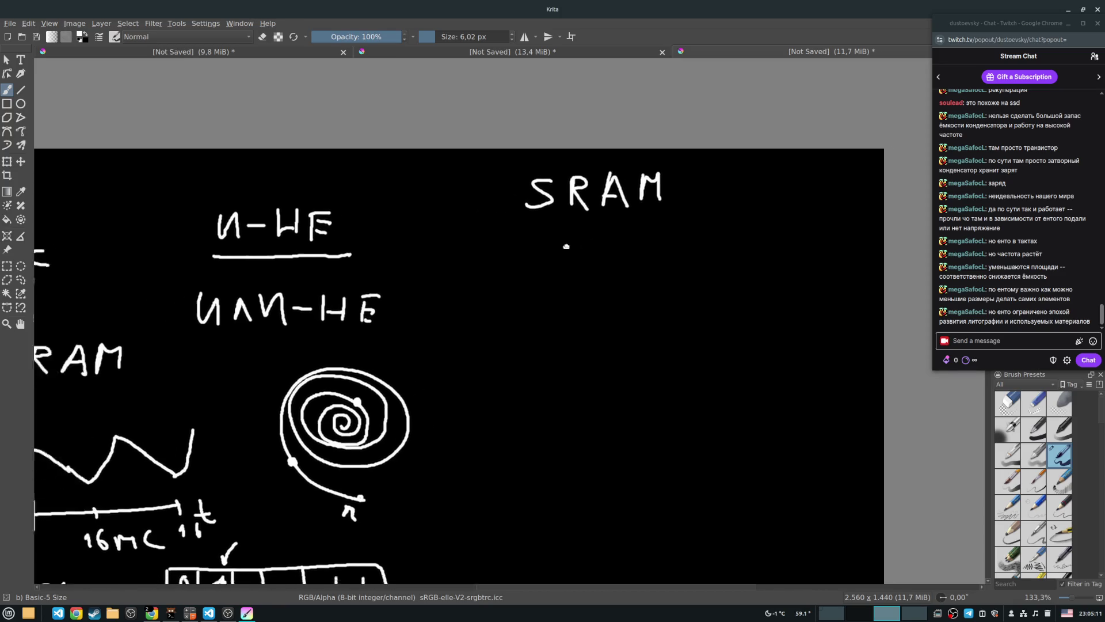
# Draw a rectangle below SRAM and divide it into a grid of rows and columns.
pyautogui.scroll(-3, 547, 246)
pyautogui.scroll(3, 430, 265)
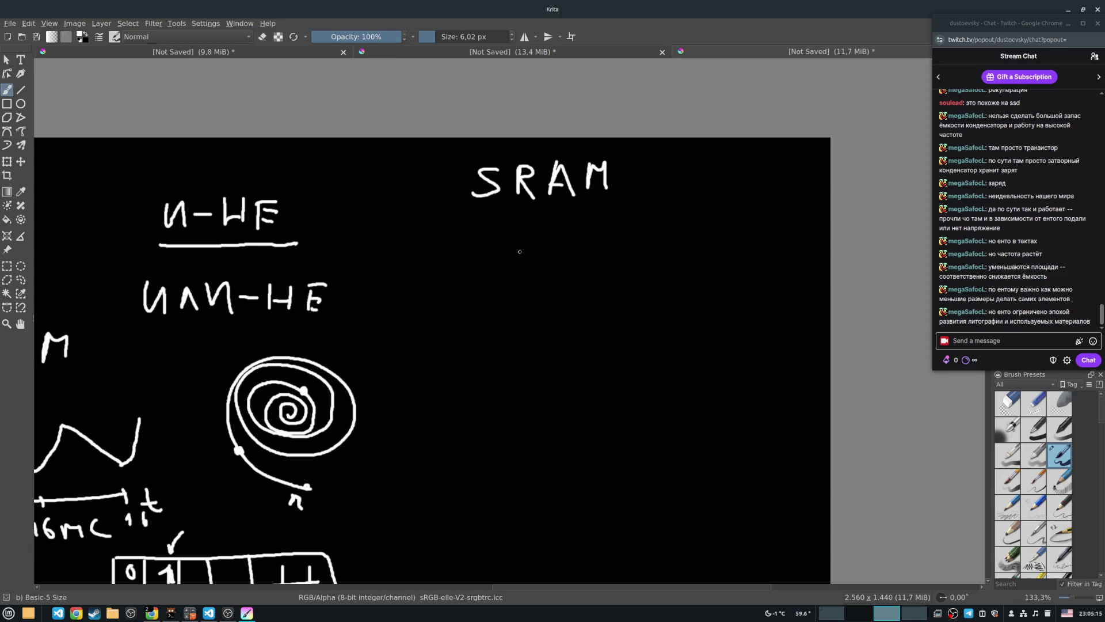
pyautogui.moveTo(467, 243); pyautogui.dragTo(469, 341)
pyautogui.moveTo(465, 234)
pyautogui.mouseDown()
pyautogui.moveTo(621, 229)
pyautogui.moveTo(638, 351)
pyautogui.moveTo(466, 338)
pyautogui.moveTo(506, 348)
pyautogui.mouseUp()
pyautogui.moveTo(532, 231); pyautogui.dragTo(541, 342)
pyautogui.moveTo(567, 230)
pyautogui.mouseDown()
pyautogui.moveTo(578, 347)
pyautogui.moveTo(609, 355)
pyautogui.mouseUp()
pyautogui.moveTo(476, 264); pyautogui.dragTo(625, 257)
pyautogui.moveTo(464, 290); pyautogui.dragTo(630, 287)
pyautogui.moveTo(467, 312); pyautogui.dragTo(632, 310)
# Write 0 1 0 1 across the table's top row.
pyautogui.moveTo(486, 243)
pyautogui.mouseDown()
pyautogui.moveTo(518, 256)
pyautogui.moveTo(585, 242)
pyautogui.moveTo(584, 253)
pyautogui.mouseUp()
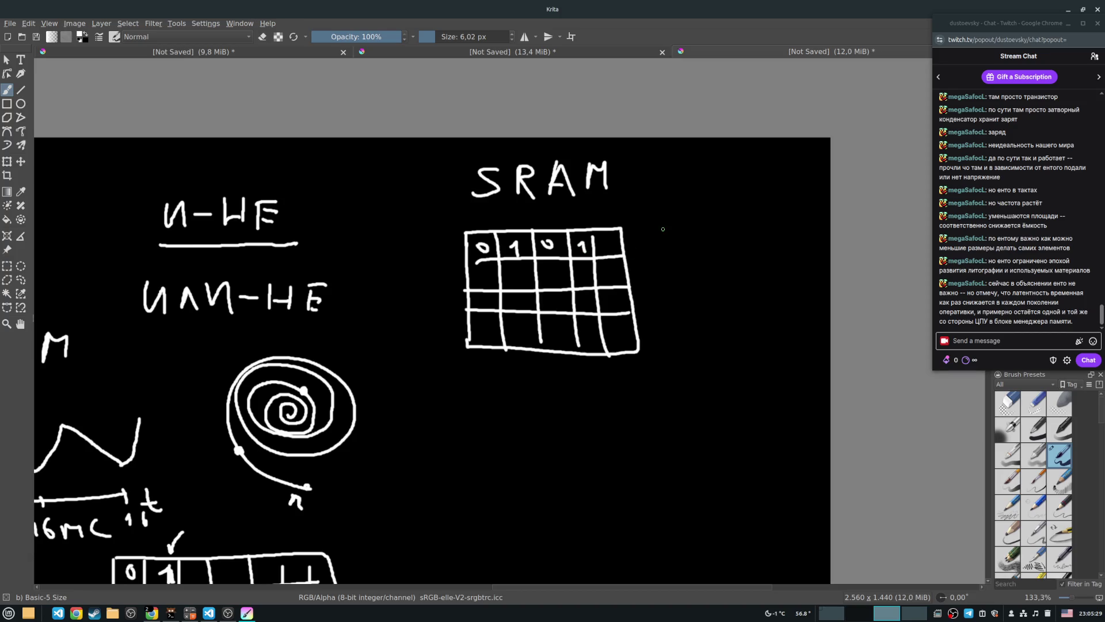
pyautogui.moveTo(679, 217)
pyautogui.mouseDown()
pyautogui.moveTo(825, 171)
pyautogui.moveTo(1036, 144)
pyautogui.moveTo(1076, 156)
pyautogui.mouseUp()
pyautogui.moveTo(863, 265)
pyautogui.mouseDown()
pyautogui.moveTo(493, 279)
pyautogui.moveTo(457, 294)
pyautogui.mouseUp()
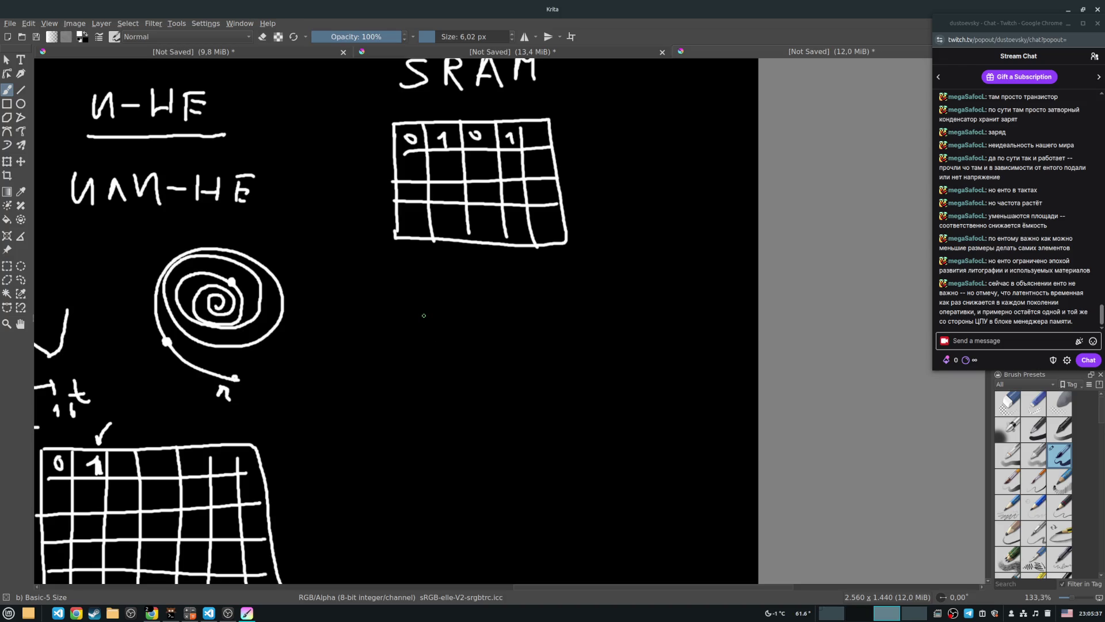
# Draw the flip-flop box with two output lines on its right, labelling the upper one Q.
pyautogui.moveTo(413, 301)
pyautogui.mouseDown()
pyautogui.moveTo(414, 371)
pyautogui.moveTo(434, 301)
pyautogui.moveTo(477, 352)
pyautogui.moveTo(416, 372)
pyautogui.mouseUp()
pyautogui.moveTo(475, 314); pyautogui.dragTo(500, 312)
pyautogui.moveTo(479, 346); pyautogui.dragTo(497, 343)
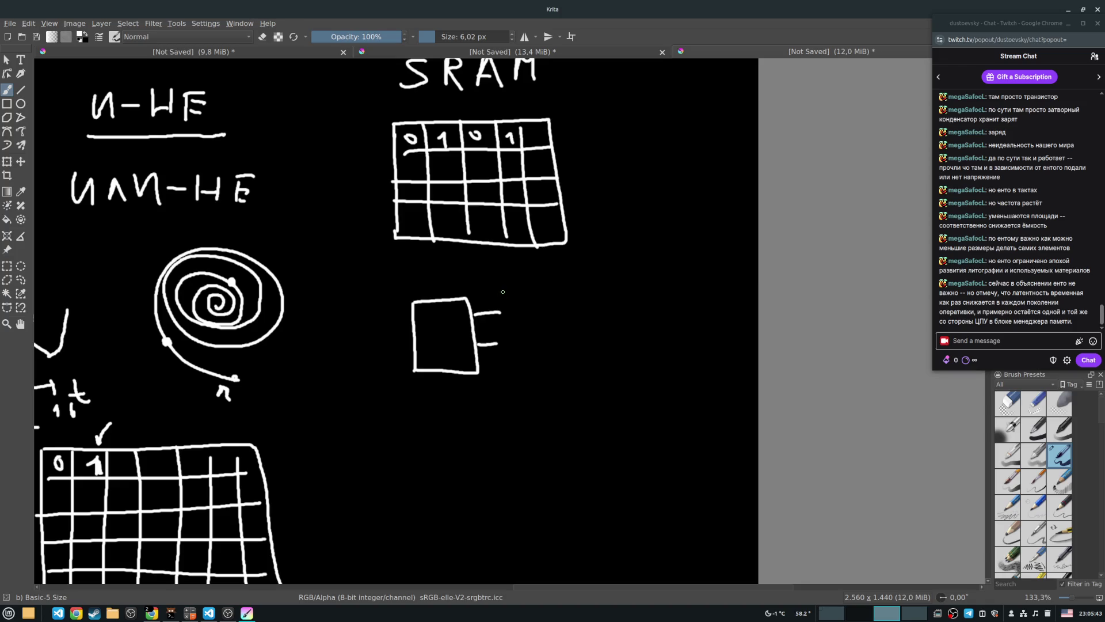
pyautogui.moveTo(503, 289)
pyautogui.mouseDown()
pyautogui.moveTo(517, 299)
pyautogui.moveTo(511, 350)
pyautogui.moveTo(525, 343)
pyautogui.moveTo(526, 353)
pyautogui.moveTo(528, 325)
pyautogui.mouseUp()
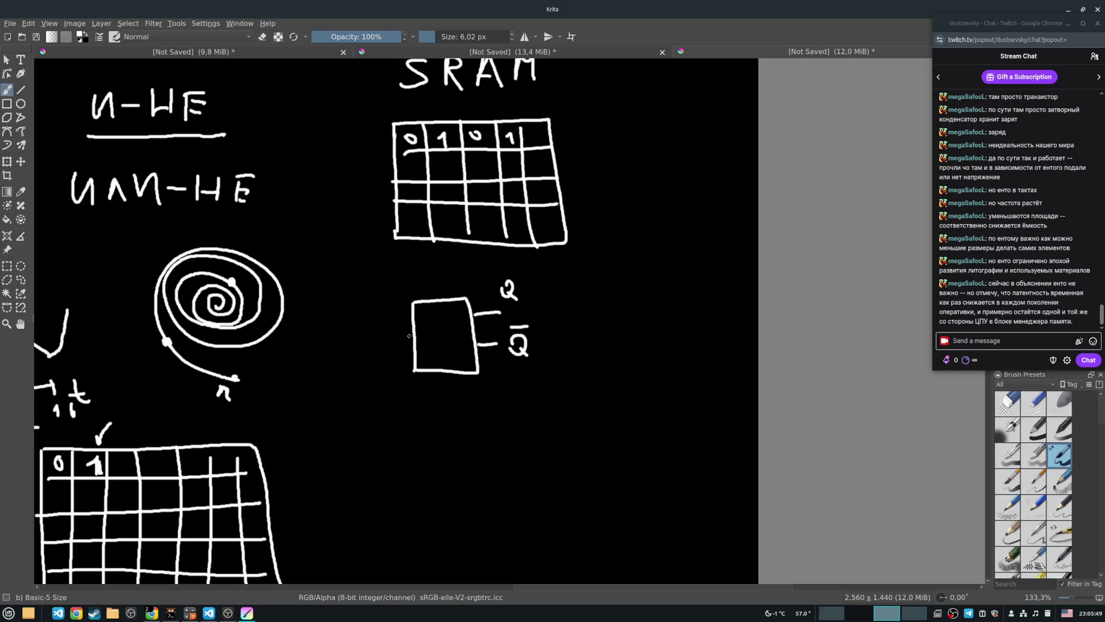
# Add the R, C and S input lines, mark S as 1, and write 1 inside the box.
pyautogui.moveTo(414, 360)
pyautogui.mouseDown()
pyautogui.moveTo(363, 361)
pyautogui.moveTo(380, 384)
pyautogui.moveTo(370, 400)
pyautogui.moveTo(384, 396)
pyautogui.mouseUp()
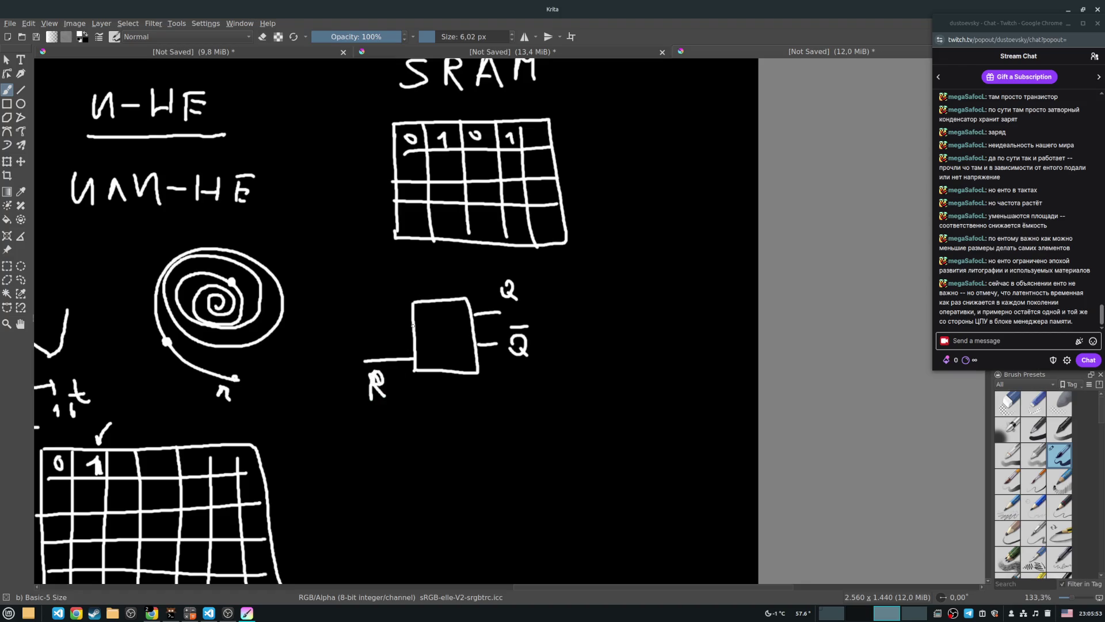
pyautogui.moveTo(412, 319); pyautogui.dragTo(363, 319)
pyautogui.moveTo(378, 291); pyautogui.dragTo(364, 305)
pyautogui.moveTo(412, 337)
pyautogui.mouseDown()
pyautogui.moveTo(354, 346)
pyautogui.moveTo(417, 337)
pyautogui.mouseUp()
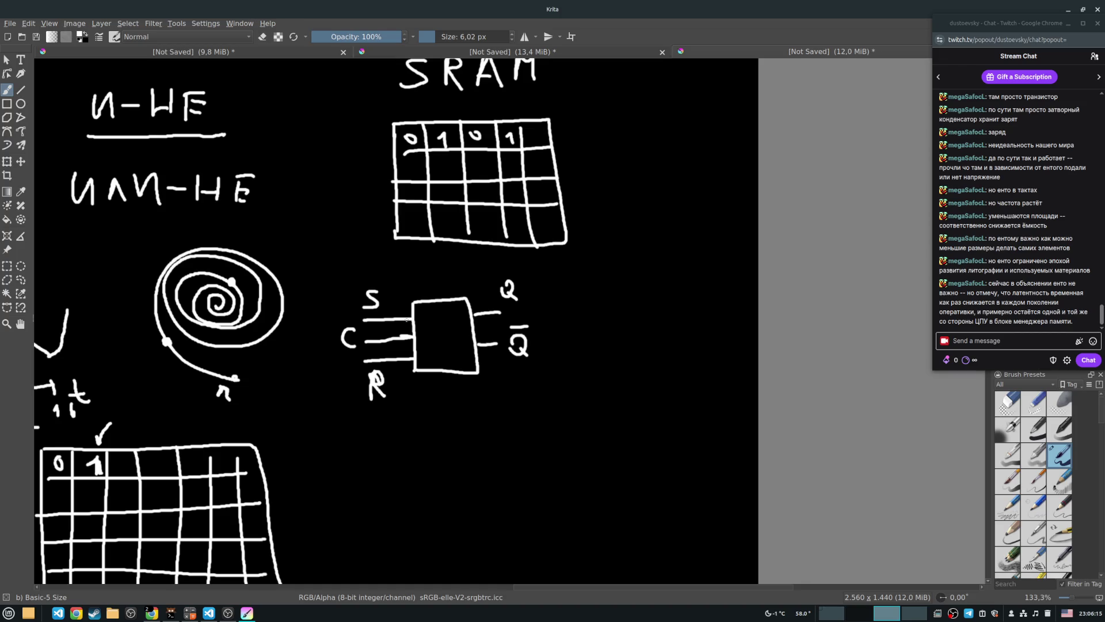
pyautogui.moveTo(363, 318)
pyautogui.mouseDown()
pyautogui.moveTo(405, 310)
pyautogui.moveTo(372, 334)
pyautogui.moveTo(383, 324)
pyautogui.moveTo(394, 339)
pyautogui.moveTo(412, 337)
pyautogui.mouseUp()
pyautogui.moveTo(428, 317)
pyautogui.mouseDown()
pyautogui.moveTo(428, 332)
pyautogui.moveTo(443, 333)
pyautogui.mouseUp()
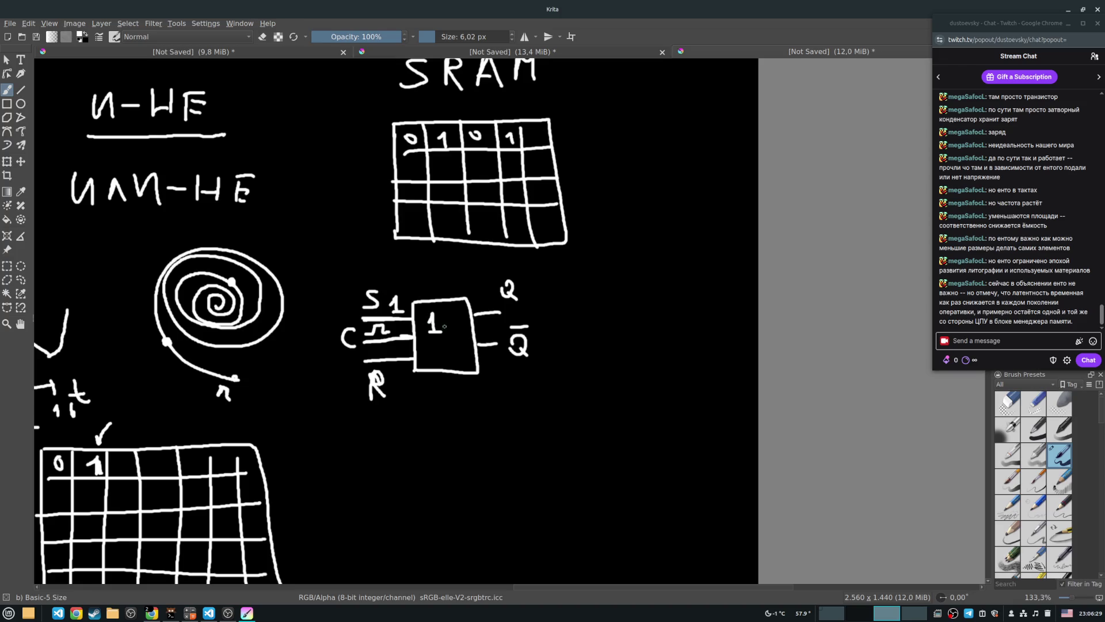
# Change S from 1 to 0, cross out the C pulse, and swap the outputs to Q 0, Q̄ 1.
pyautogui.moveTo(479, 344)
pyautogui.mouseDown()
pyautogui.moveTo(497, 343)
pyautogui.moveTo(489, 312)
pyautogui.moveTo(507, 311)
pyautogui.moveTo(486, 312)
pyautogui.moveTo(486, 300)
pyautogui.moveTo(493, 330)
pyautogui.mouseUp()
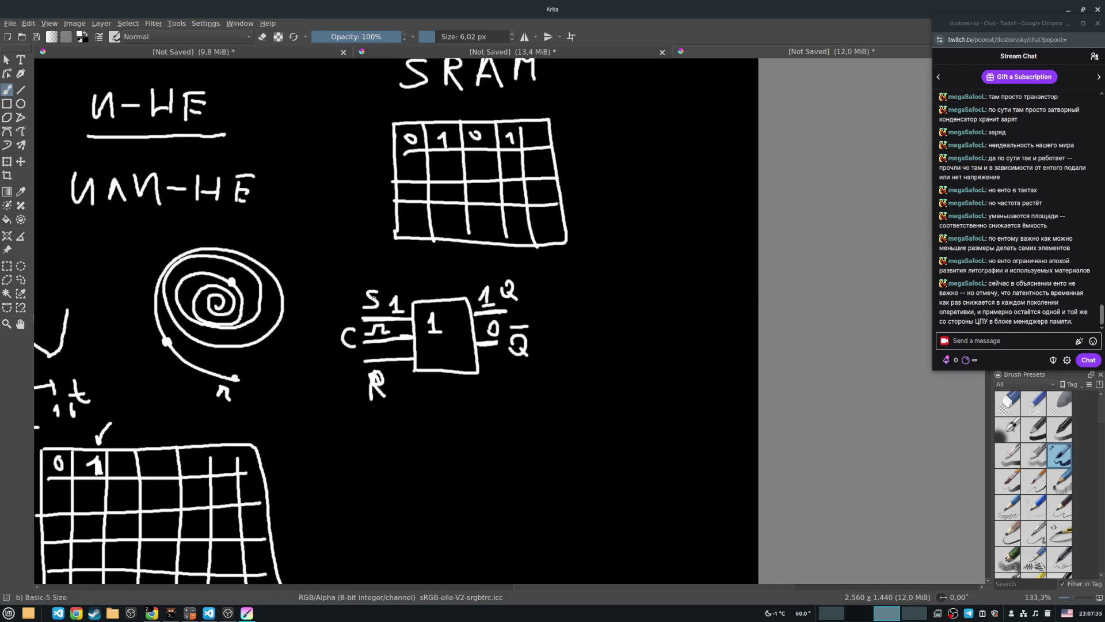
pyautogui.moveTo(395, 304); pyautogui.dragTo(400, 292)
pyautogui.moveTo(374, 333)
pyautogui.mouseDown()
pyautogui.moveTo(438, 337)
pyautogui.moveTo(448, 315)
pyautogui.moveTo(539, 284)
pyautogui.mouseUp()
pyautogui.moveTo(483, 322)
pyautogui.mouseDown()
pyautogui.moveTo(498, 335)
pyautogui.moveTo(558, 335)
pyautogui.mouseUp()
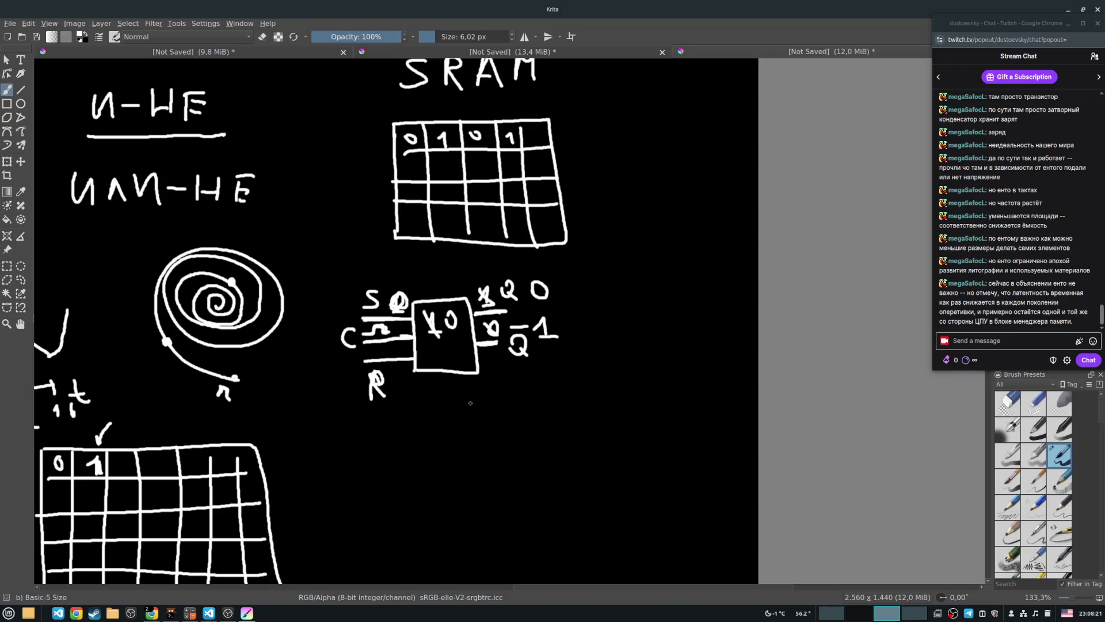
# Zoom out to 100%, bring the DDR5 notes into view, and add a stroke to the 300 MHz underline.
pyautogui.scroll(-1, 445, 304)
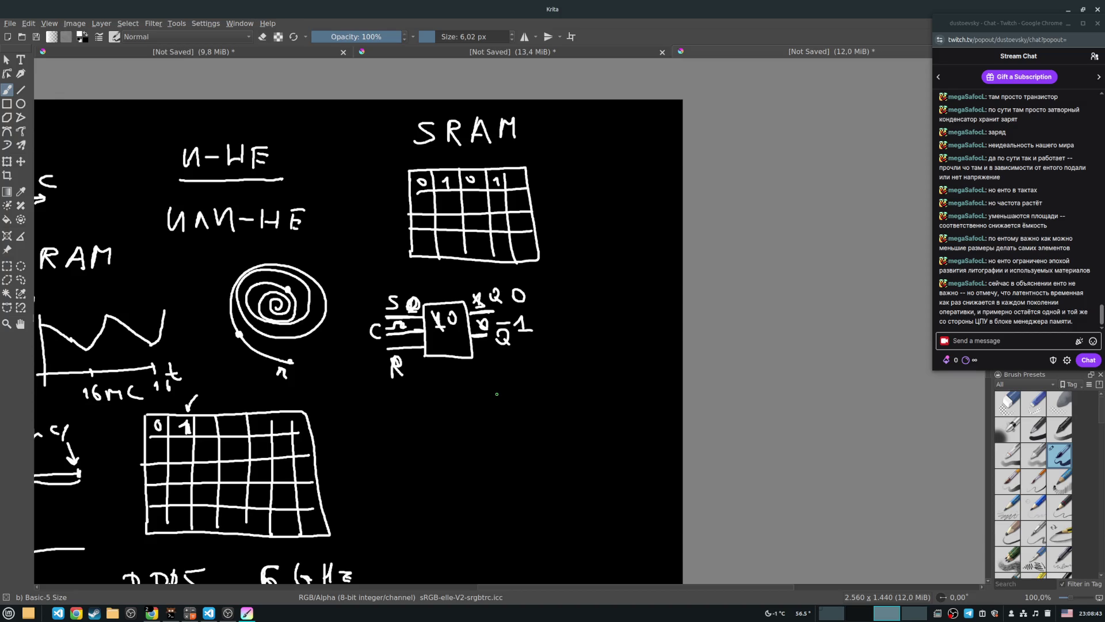
pyautogui.moveTo(462, 382)
pyautogui.mouseDown()
pyautogui.moveTo(656, 193)
pyautogui.moveTo(643, 206)
pyautogui.mouseUp()
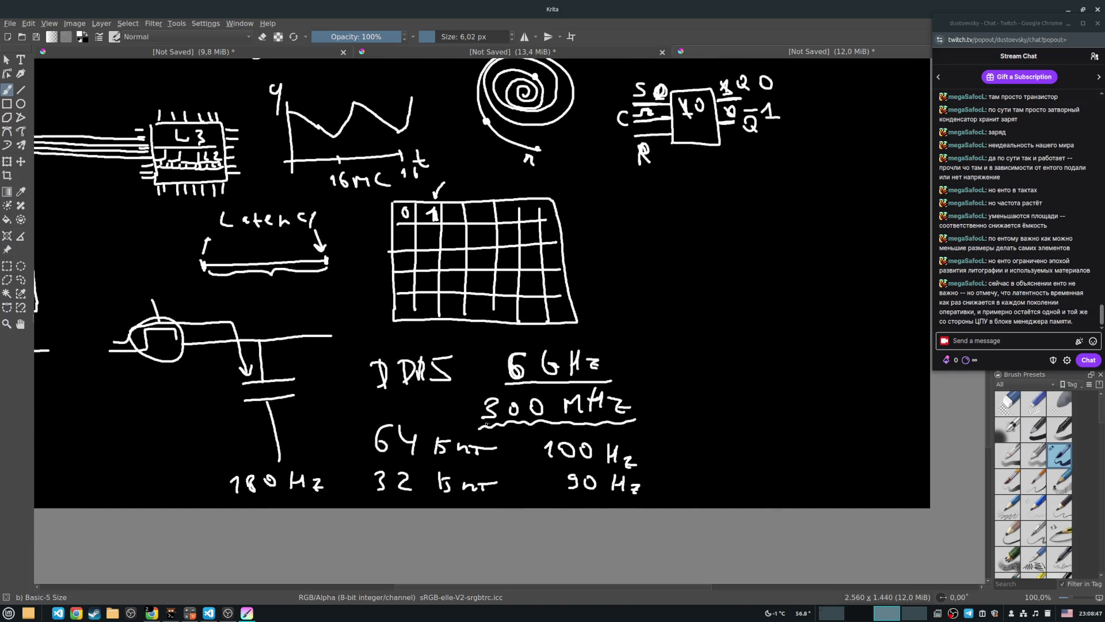
pyautogui.moveTo(478, 427); pyautogui.dragTo(490, 426)
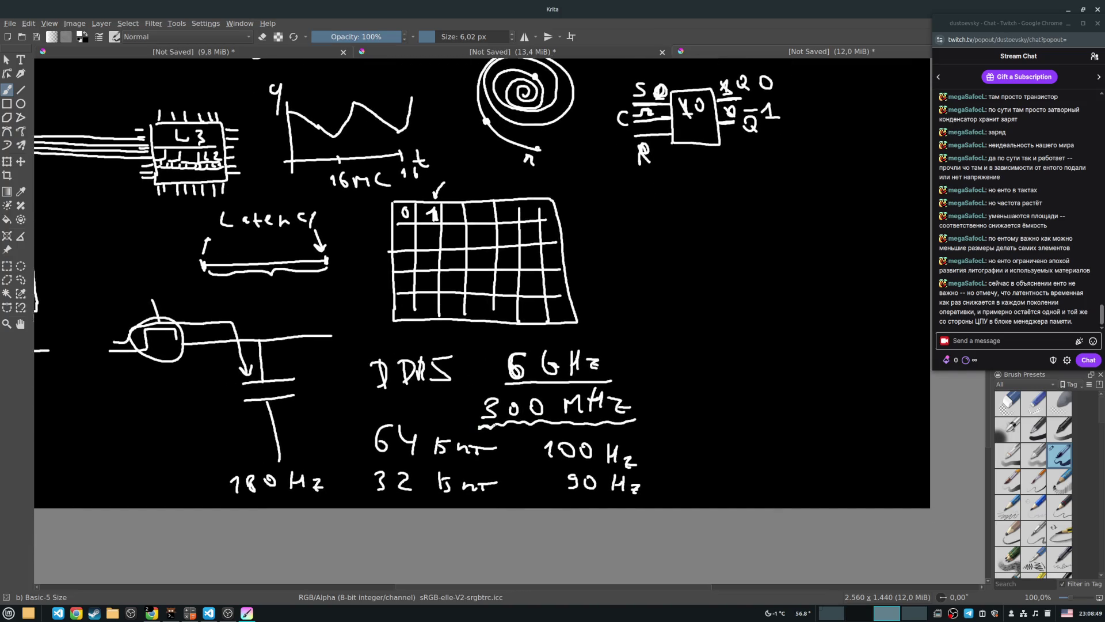
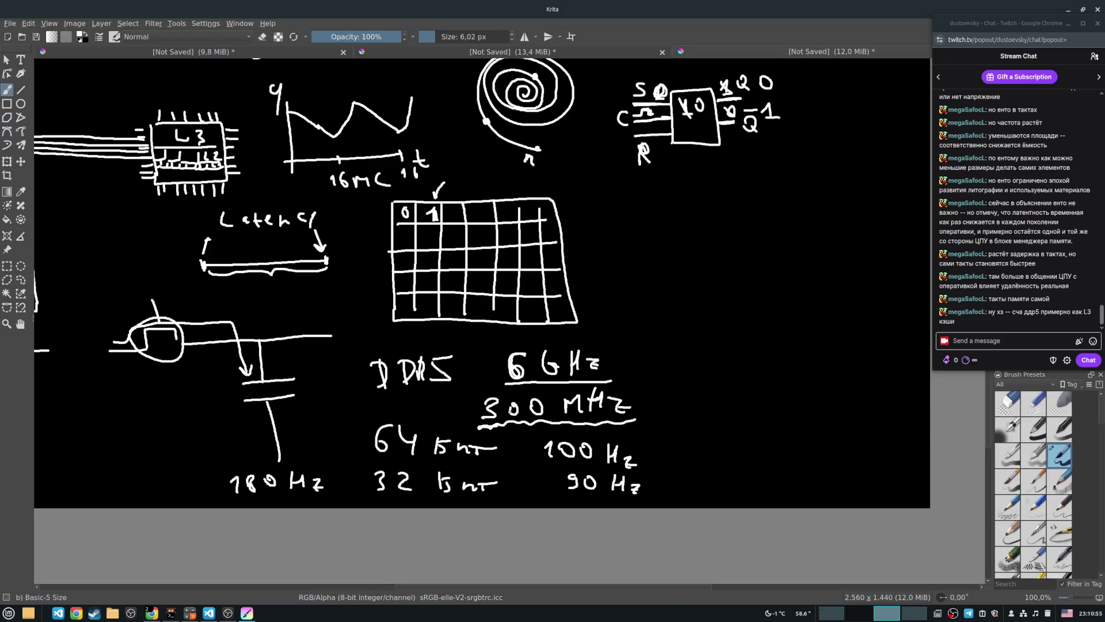
# Write 310 MHz to the right of 300 MHz.
pyautogui.moveTo(678, 394)
pyautogui.mouseDown()
pyautogui.moveTo(679, 415)
pyautogui.moveTo(720, 394)
pyautogui.moveTo(723, 414)
pyautogui.mouseUp()
pyautogui.moveTo(741, 393)
pyautogui.mouseDown()
pyautogui.moveTo(777, 389)
pyautogui.moveTo(806, 409)
pyautogui.mouseUp()
pyautogui.moveTo(806, 400); pyautogui.dragTo(840, 412)
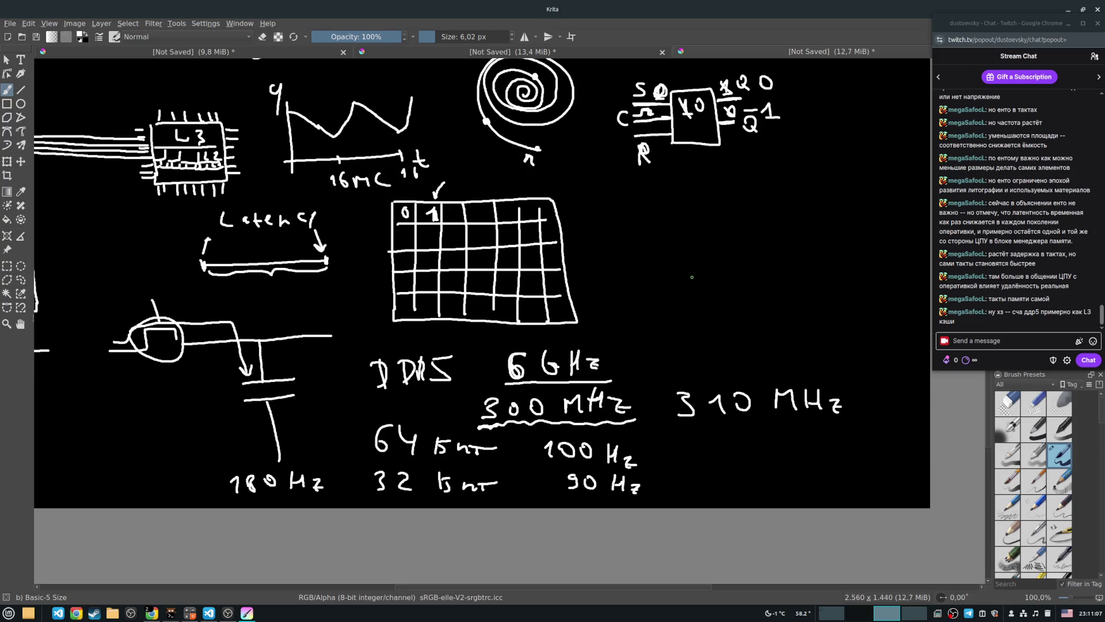
# Write 6 GH → 7Hz above it, then underline 7Hz and 310.
pyautogui.moveTo(698, 270)
pyautogui.mouseDown()
pyautogui.moveTo(688, 281)
pyautogui.moveTo(765, 276)
pyautogui.moveTo(768, 293)
pyautogui.moveTo(753, 292)
pyautogui.mouseUp()
pyautogui.moveTo(789, 282); pyautogui.dragTo(821, 282)
pyautogui.moveTo(811, 276)
pyautogui.mouseDown()
pyautogui.moveTo(814, 288)
pyautogui.moveTo(862, 269)
pyautogui.moveTo(852, 292)
pyautogui.moveTo(872, 291)
pyautogui.mouseUp()
pyautogui.moveTo(872, 280)
pyautogui.mouseDown()
pyautogui.moveTo(885, 278)
pyautogui.moveTo(883, 292)
pyautogui.moveTo(908, 288)
pyautogui.mouseUp()
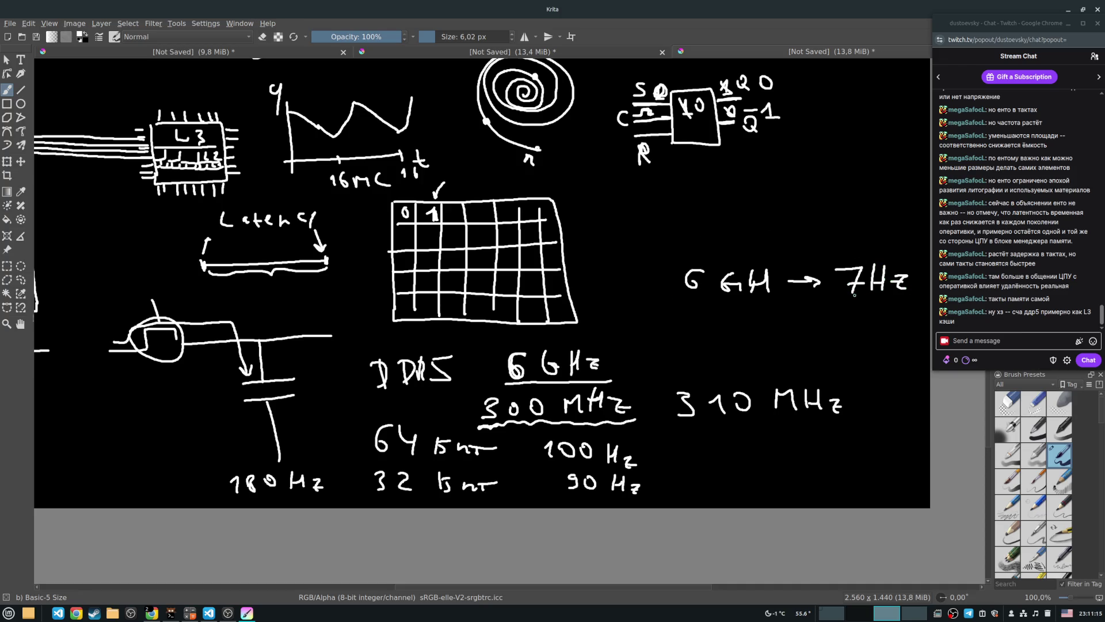
pyautogui.moveTo(834, 302); pyautogui.dragTo(912, 298)
pyautogui.moveTo(679, 423); pyautogui.dragTo(754, 421)
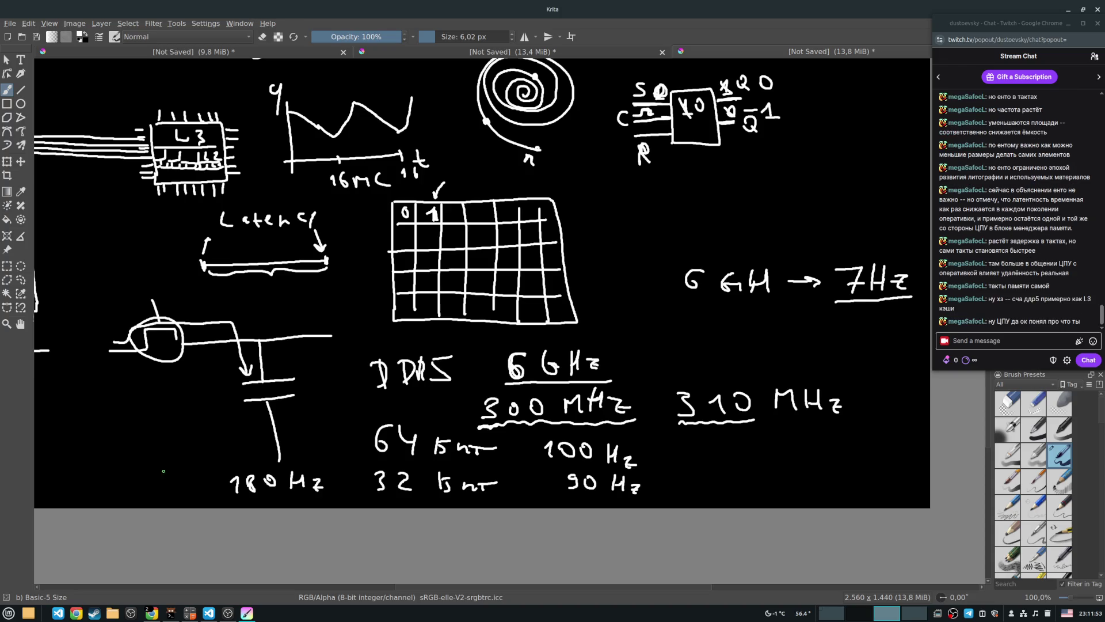
# Switch to Chrome and search Google for deepseek in a new tab.
pyautogui.moveTo(153, 612)
pyautogui.click(81, 518)
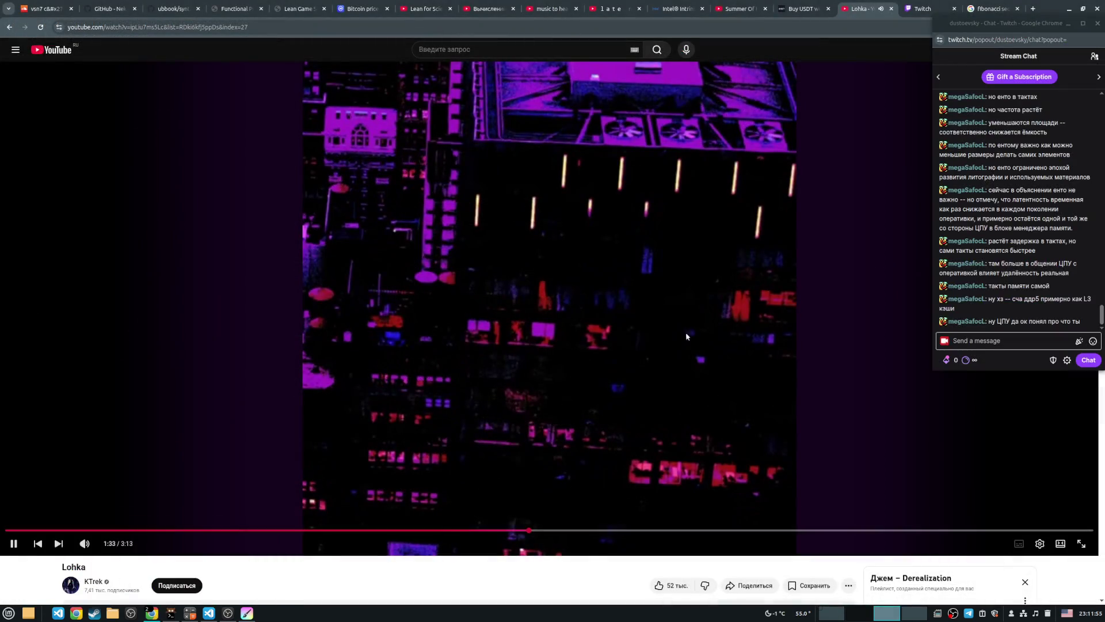
pyautogui.click(1032, 8)
pyautogui.write('d')
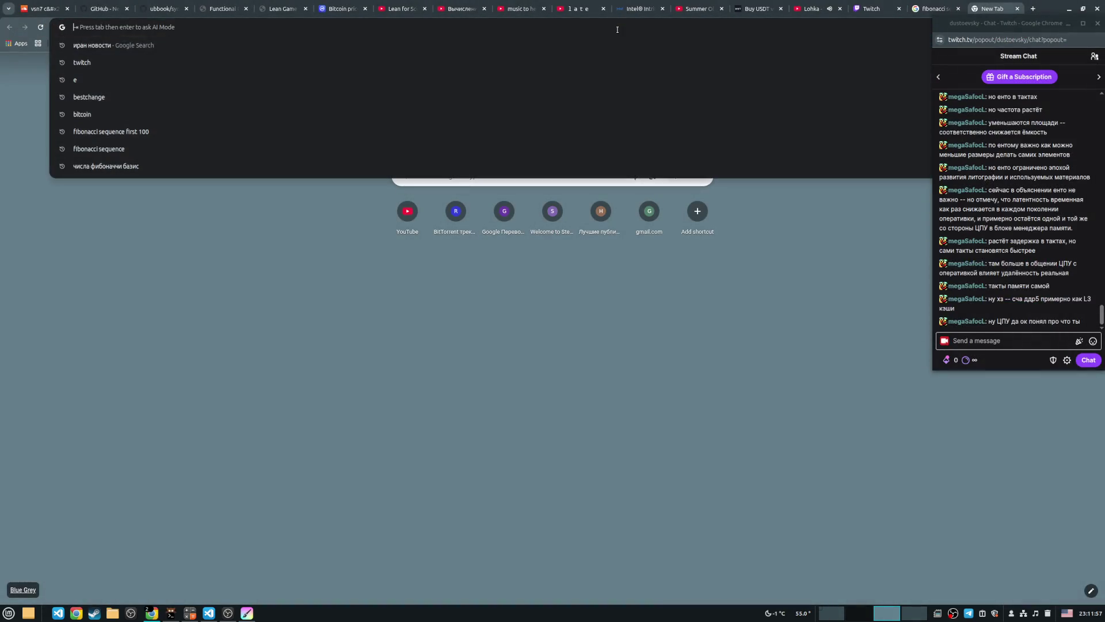
pyautogui.write('e')
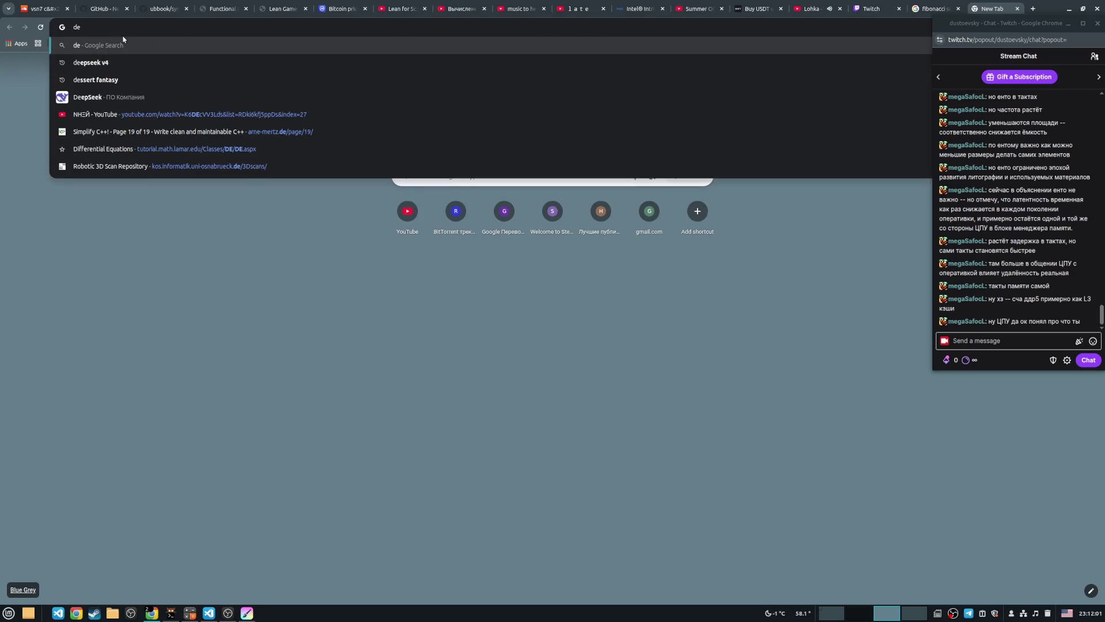
pyautogui.write('epseek')
pyautogui.press('Return')
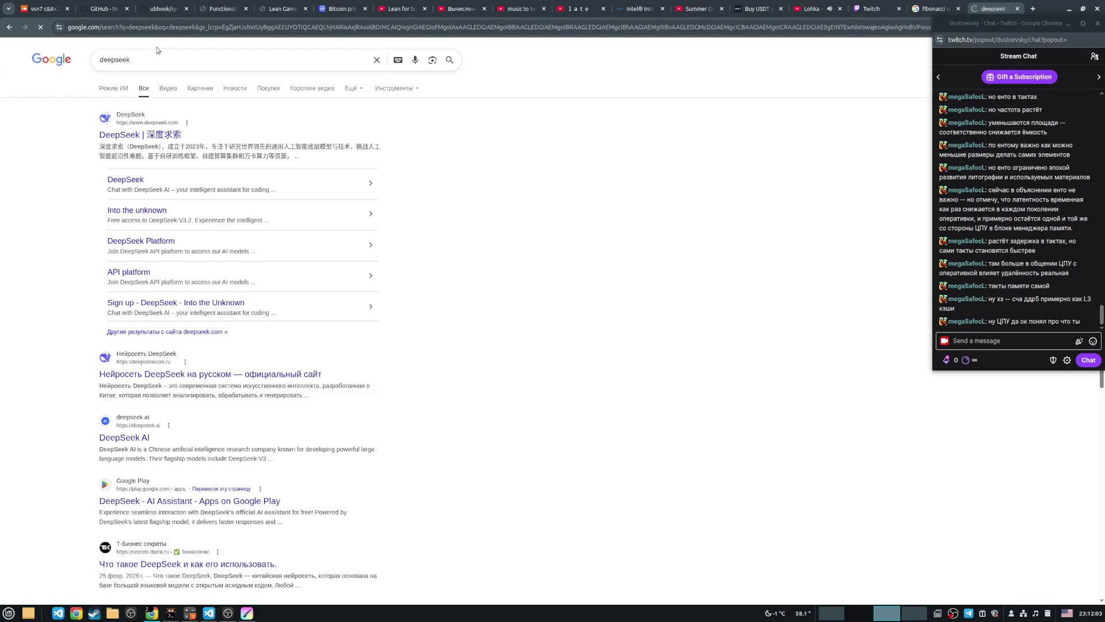
# Open deepseek.com, start a chat, then close both DeepSeek tabs.
pyautogui.click(119, 135)
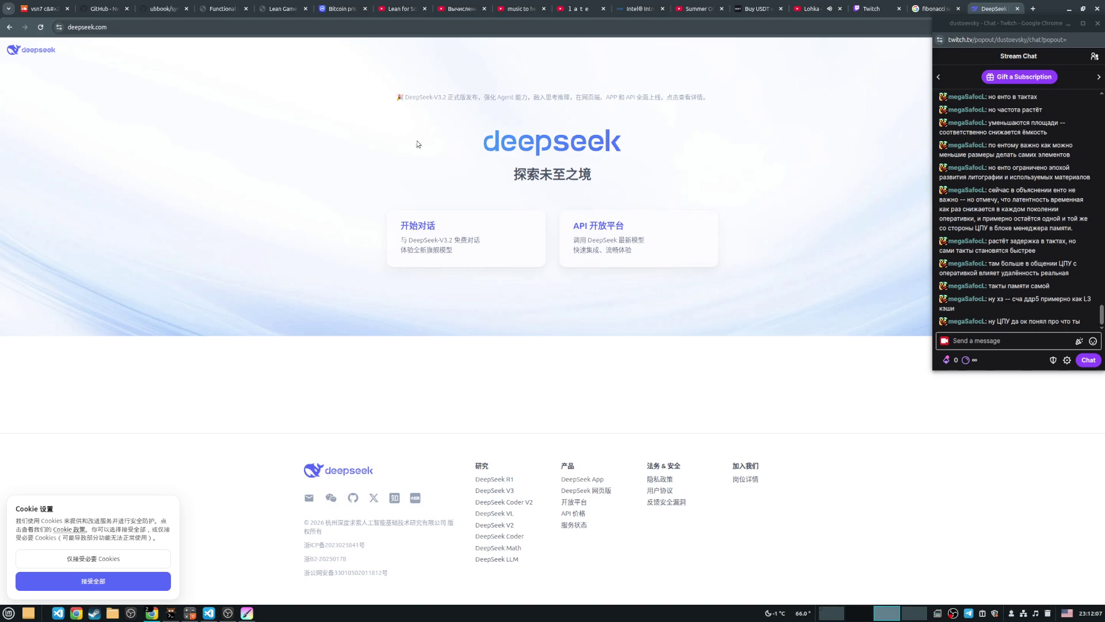
pyautogui.click(437, 222)
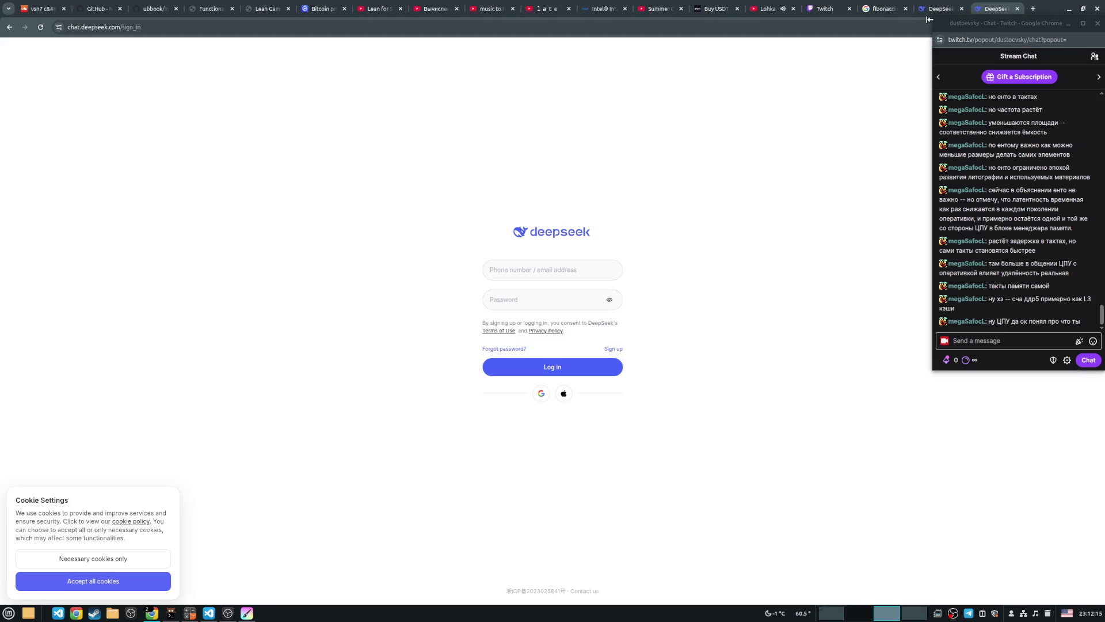
pyautogui.click(1018, 9)
pyautogui.click(962, 8)
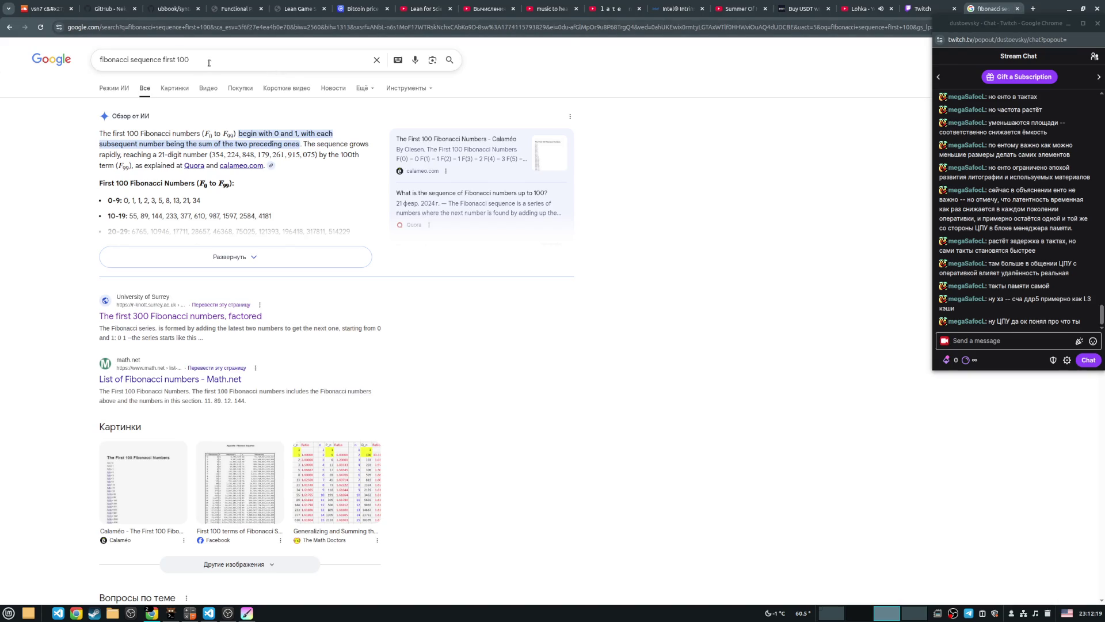
# Search for 'latency l3 cache vs dram' and skim the AI overview's first sentence.
pyautogui.moveTo(204, 63); pyautogui.dragTo(99, 64)
pyautogui.hotkey('alt', 'shift')
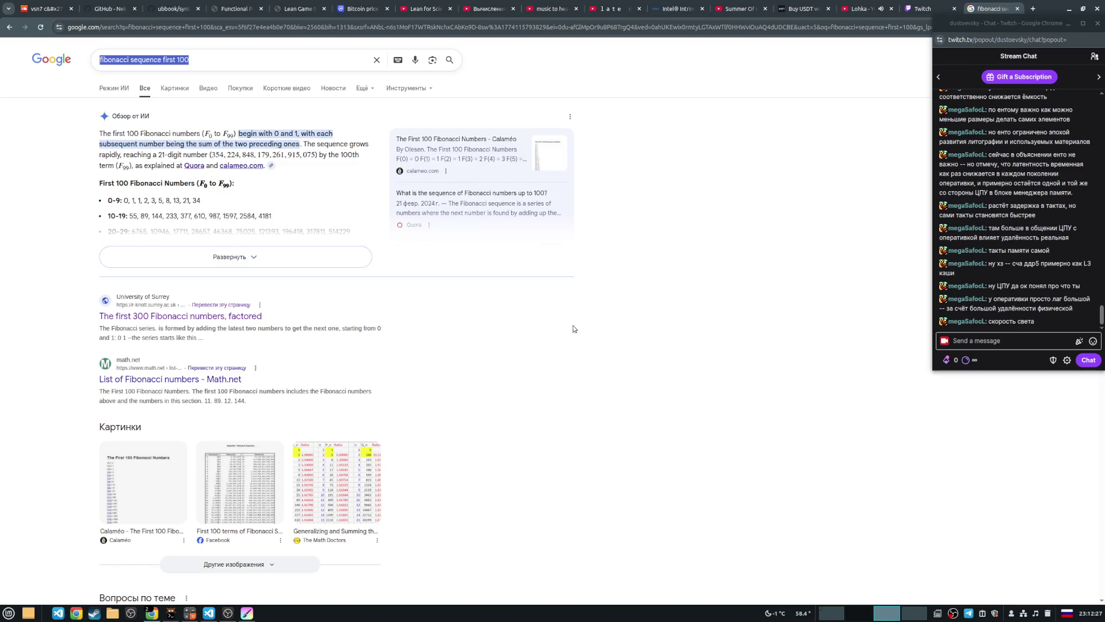
pyautogui.write('латентность')
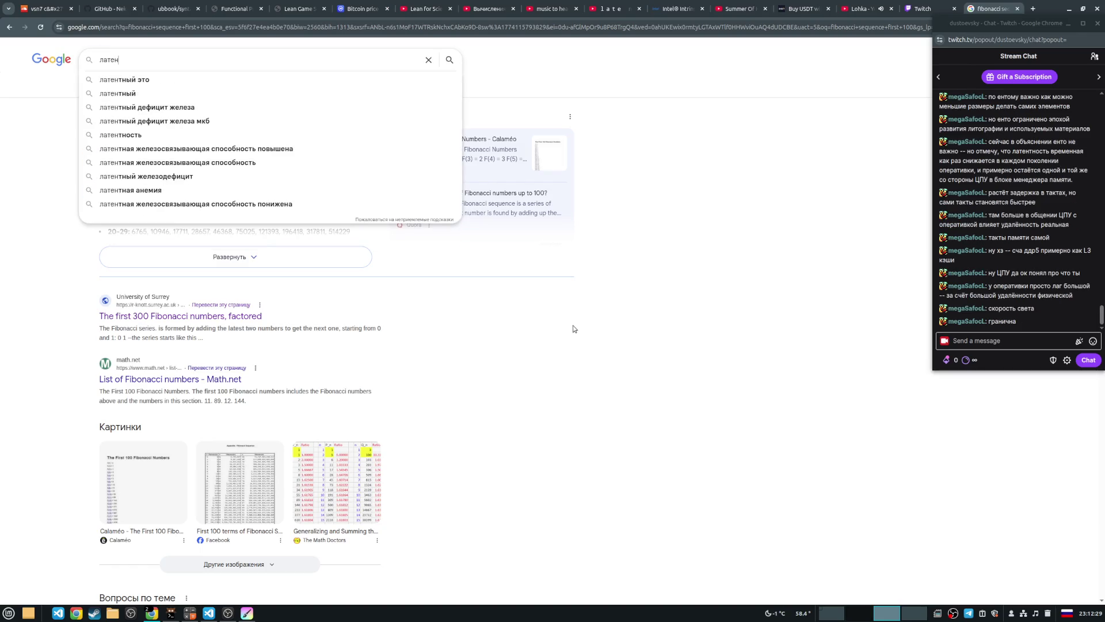
pyautogui.hotkey('ctrl', 'a')
pyautogui.hotkey('alt', 'shift')
pyautogui.write('latency ')
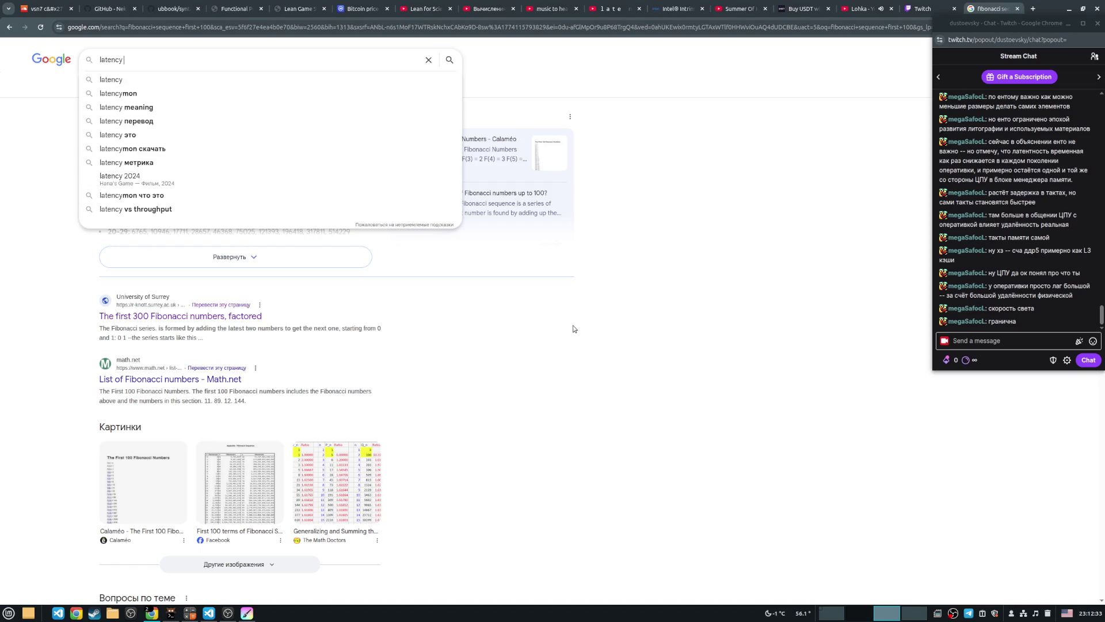
pyautogui.write('l3 cache')
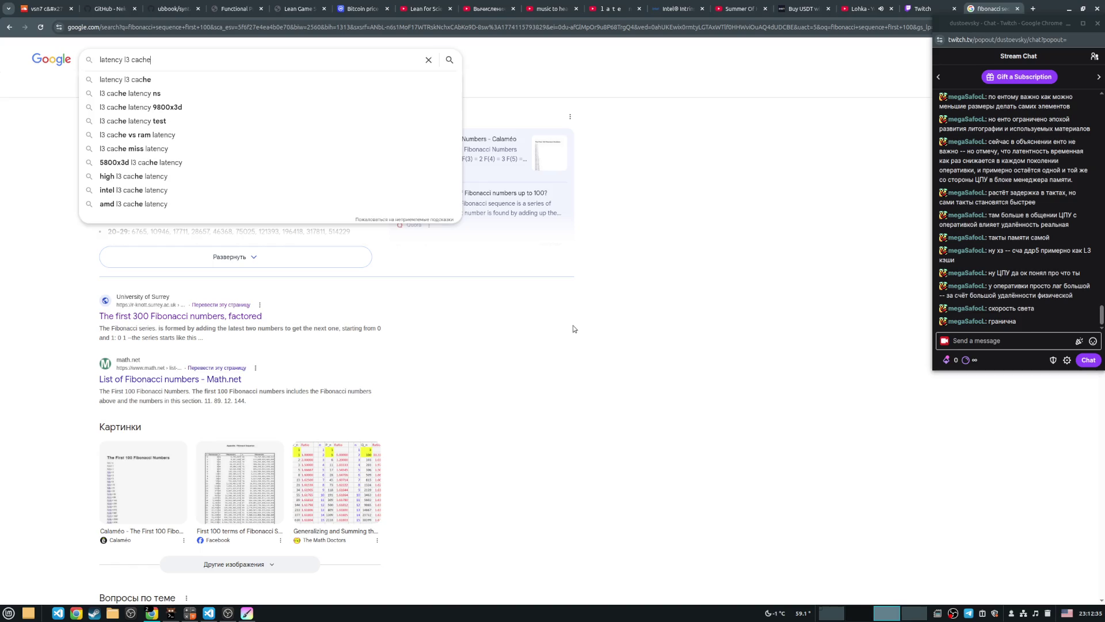
pyautogui.write(' vs dram')
pyautogui.press('Return')
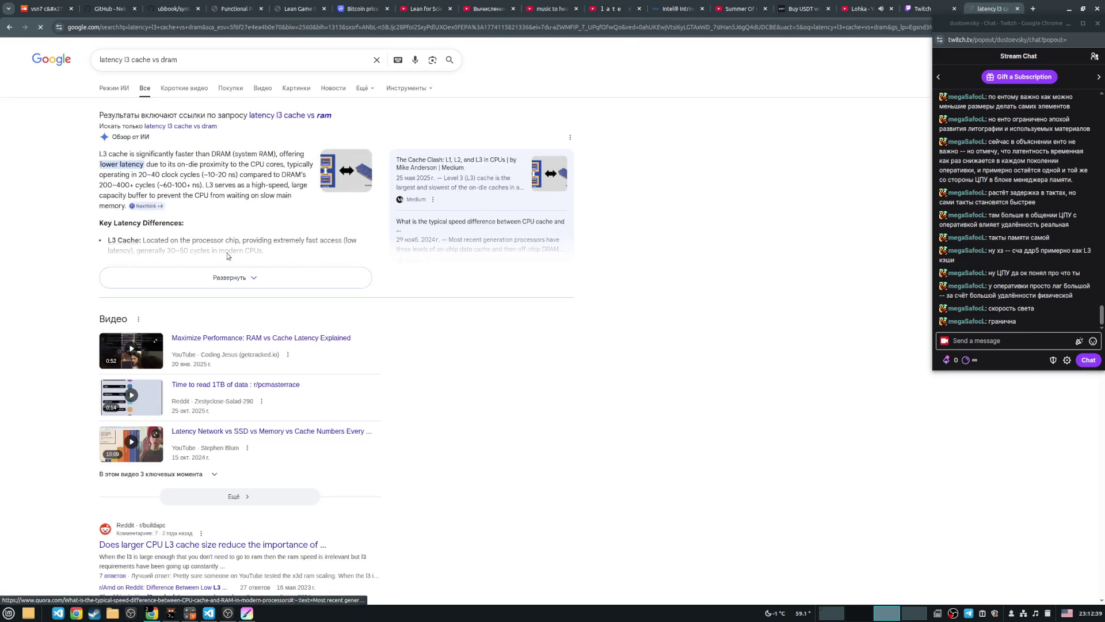
pyautogui.moveTo(100, 153); pyautogui.dragTo(282, 154)
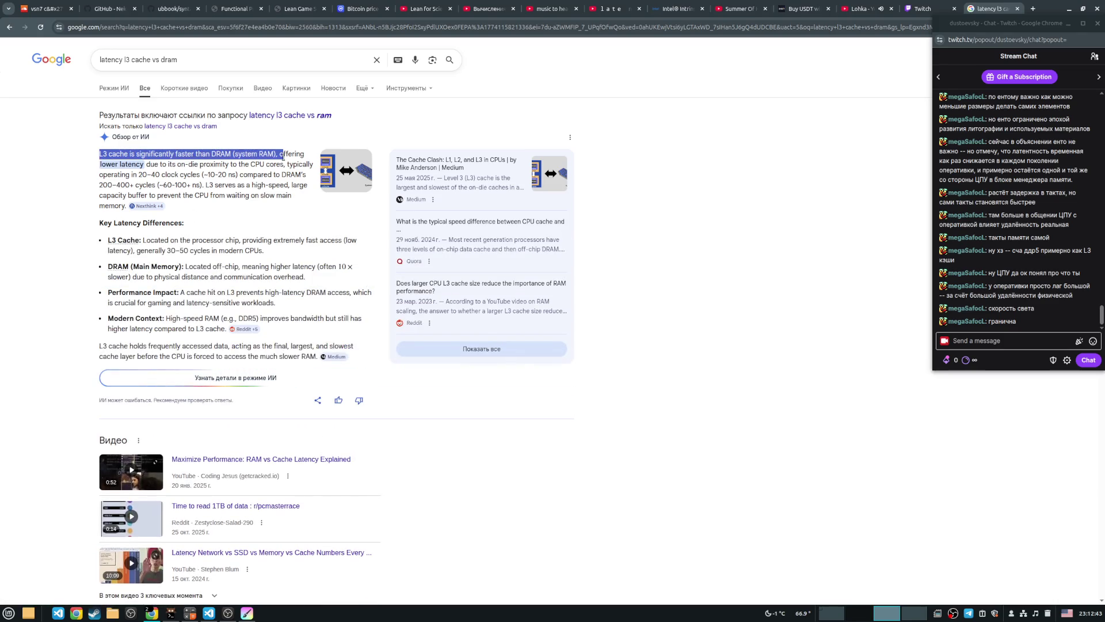
pyautogui.click(155, 165)
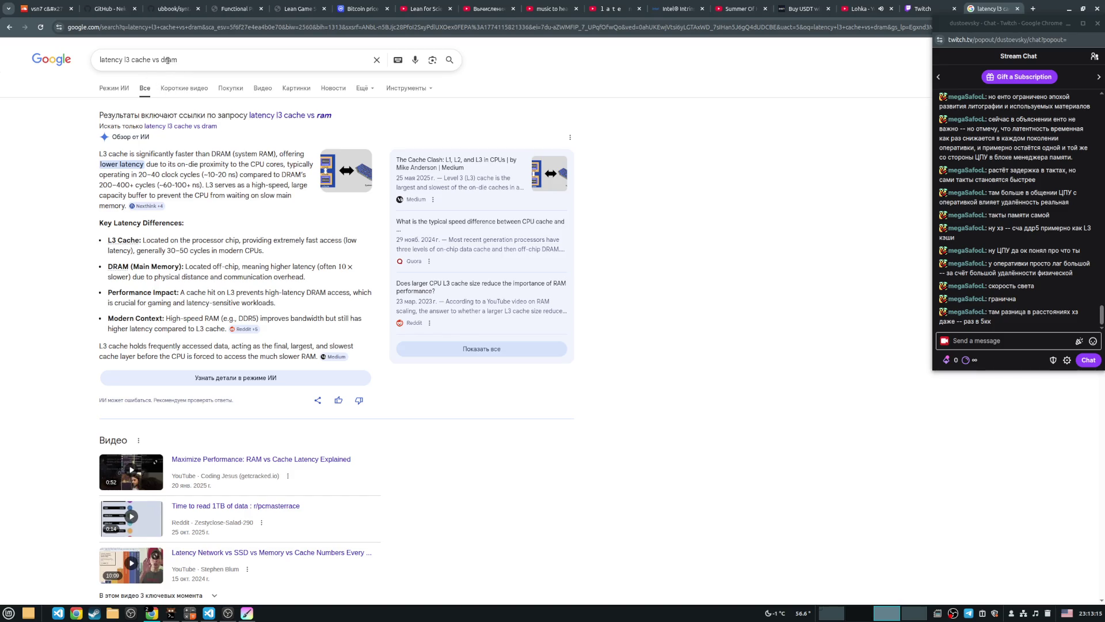
# Refine the query to 'dram core latency' and rerun the search.
pyautogui.click(201, 60)
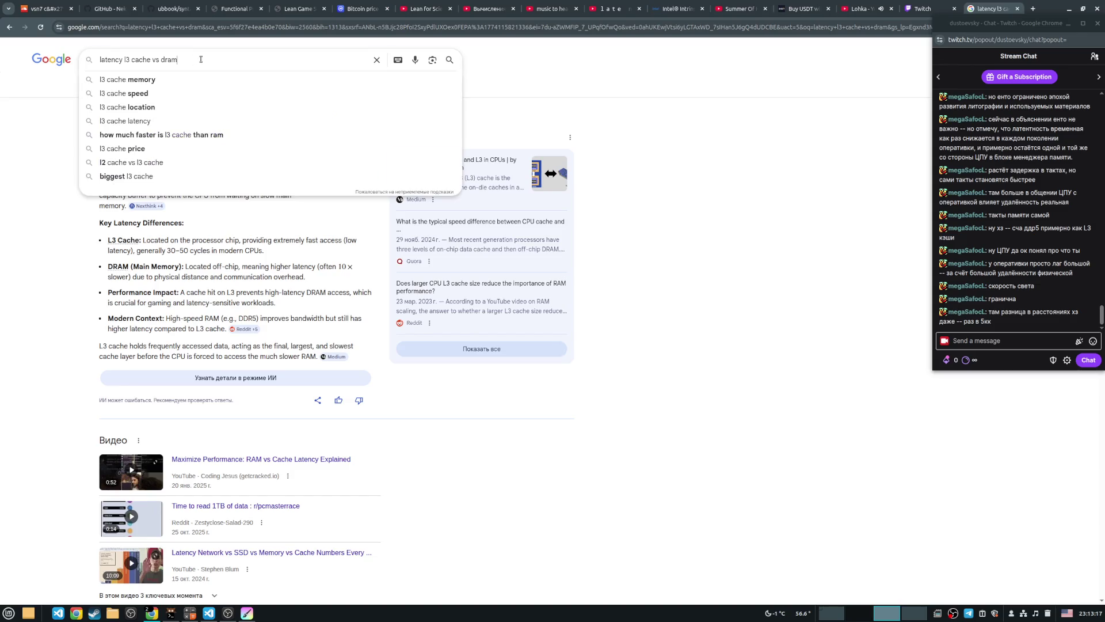
pyautogui.write(' c')
pyautogui.write('ore')
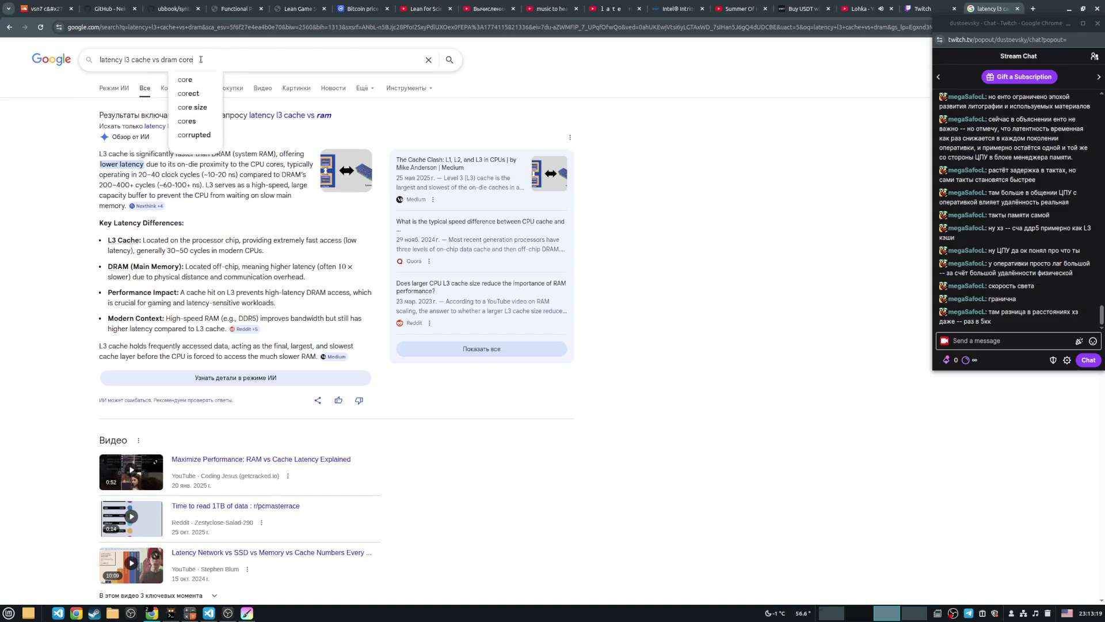
pyautogui.write(' latency')
pyautogui.press('Return')
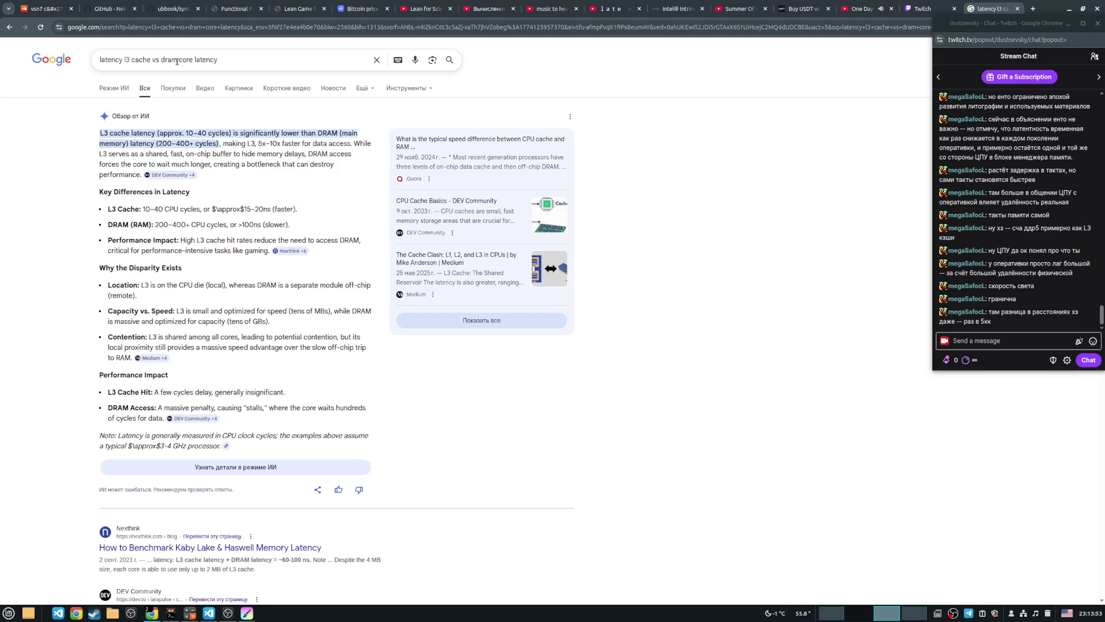
pyautogui.moveTo(162, 60); pyautogui.dragTo(74, 66)
pyautogui.press('BackSpace')
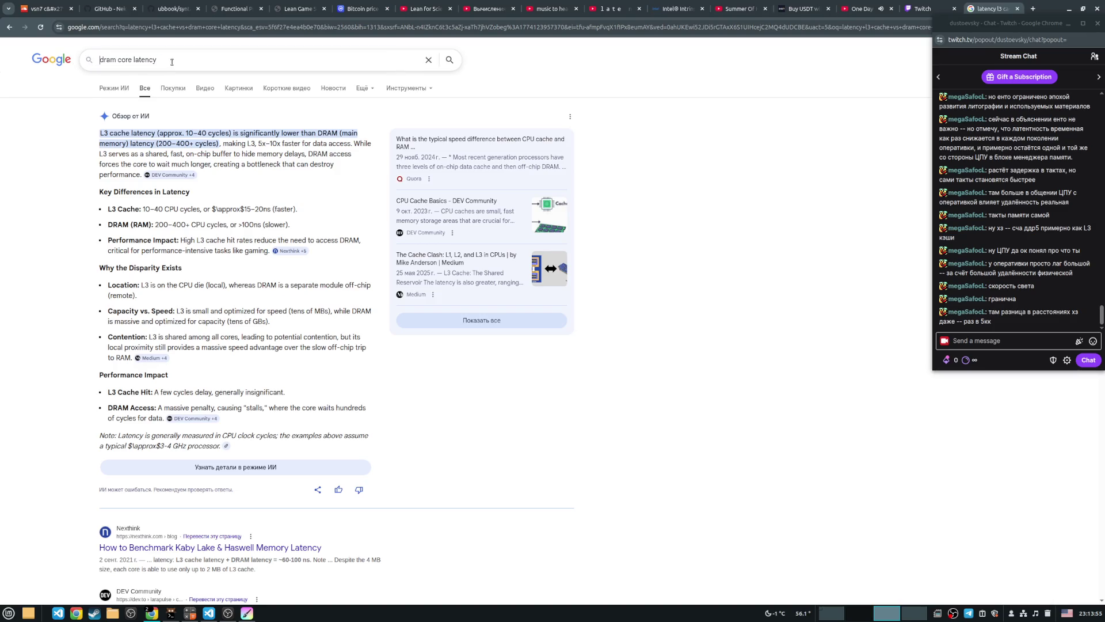
pyautogui.press('Return')
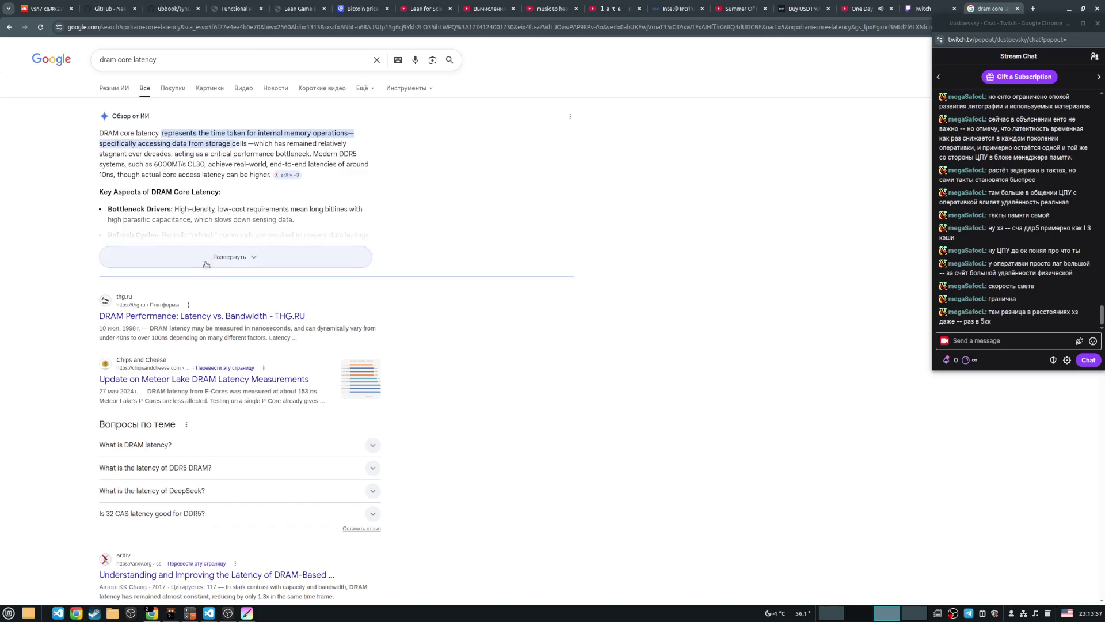
# Expand the AI overview and highlight the refresh and Modern Trends latency passages.
pyautogui.click(214, 258)
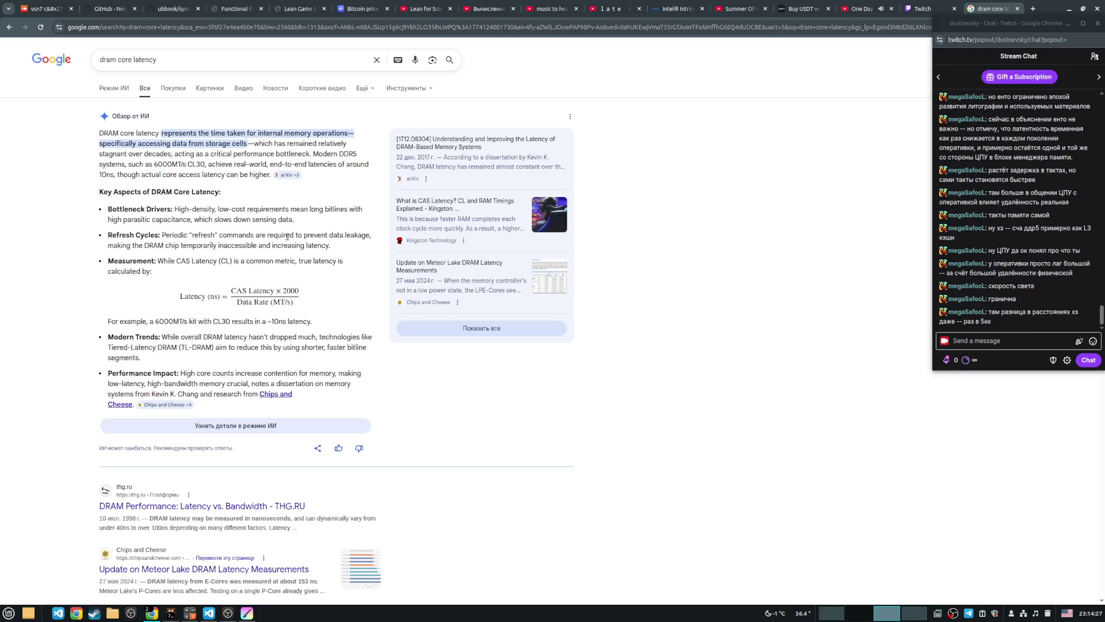
pyautogui.doubleClick(214, 232)
pyautogui.click(207, 244)
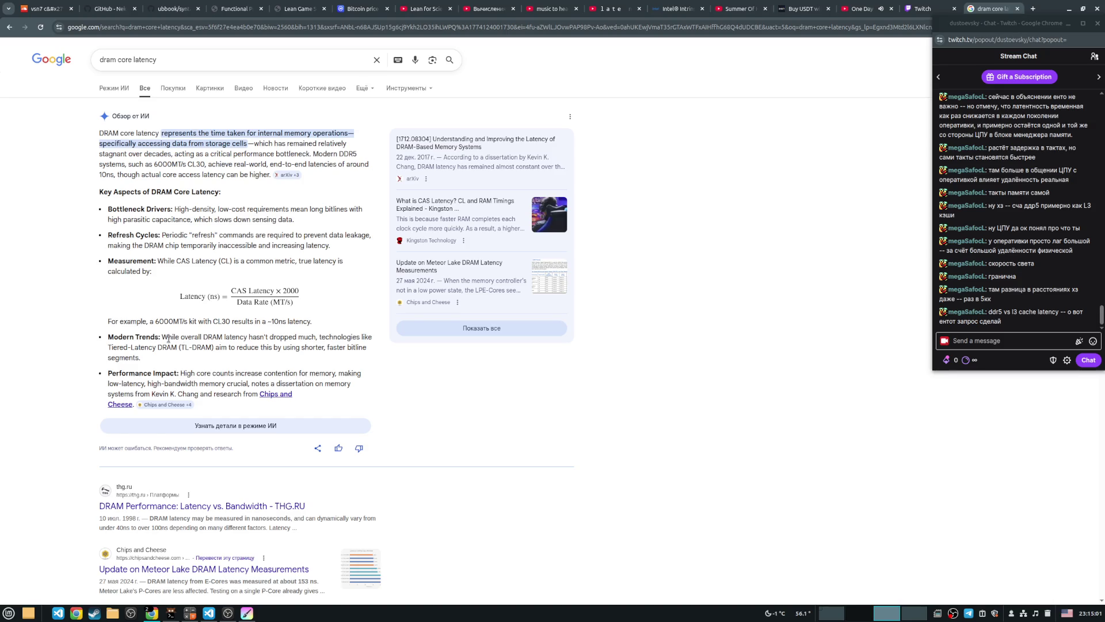
pyautogui.moveTo(162, 337); pyautogui.dragTo(317, 338)
pyautogui.click(317, 338)
pyautogui.moveTo(226, 337); pyautogui.dragTo(299, 338)
pyautogui.click(317, 336)
pyautogui.click(132, 60)
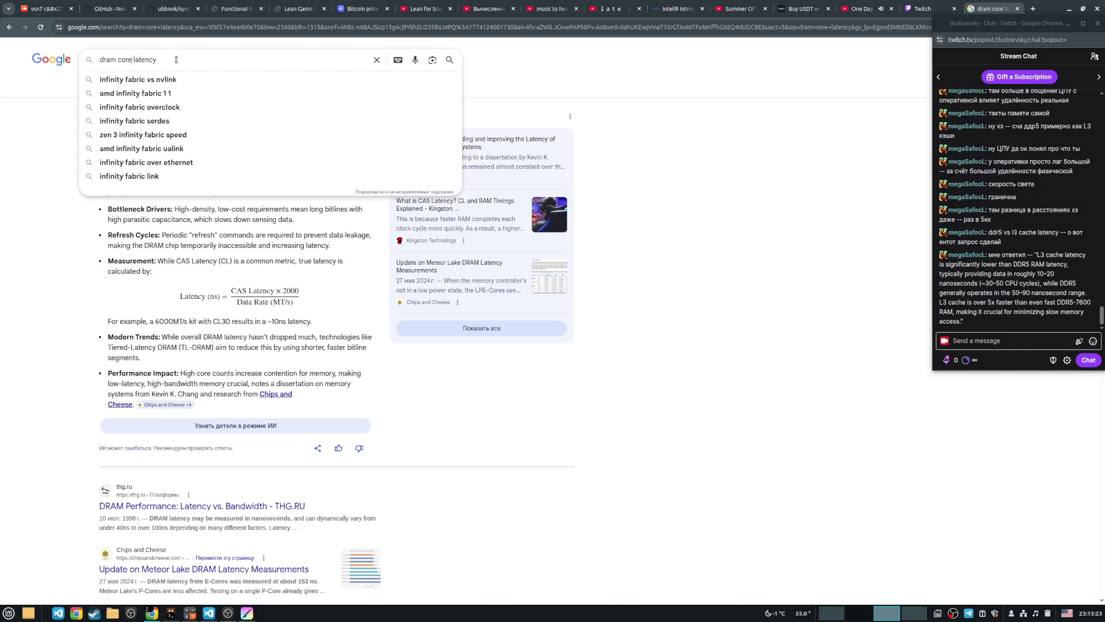
# Change the query to 'dram internal latency' and expand its AI overview.
pyautogui.click(176, 60)
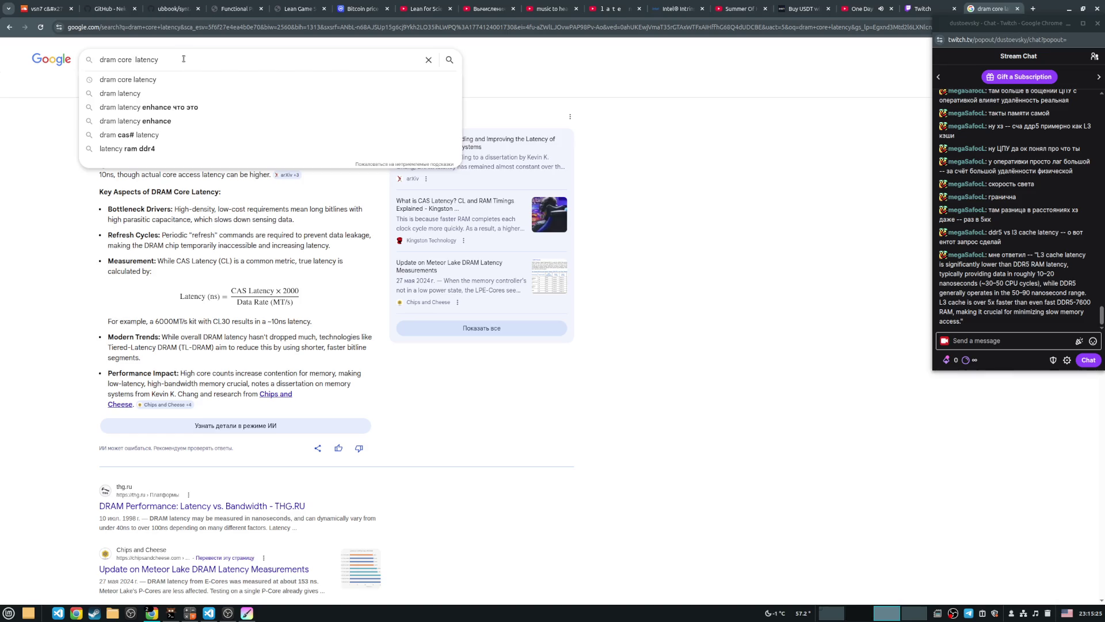
pyautogui.doubleClick(130, 61)
pyautogui.write('internal')
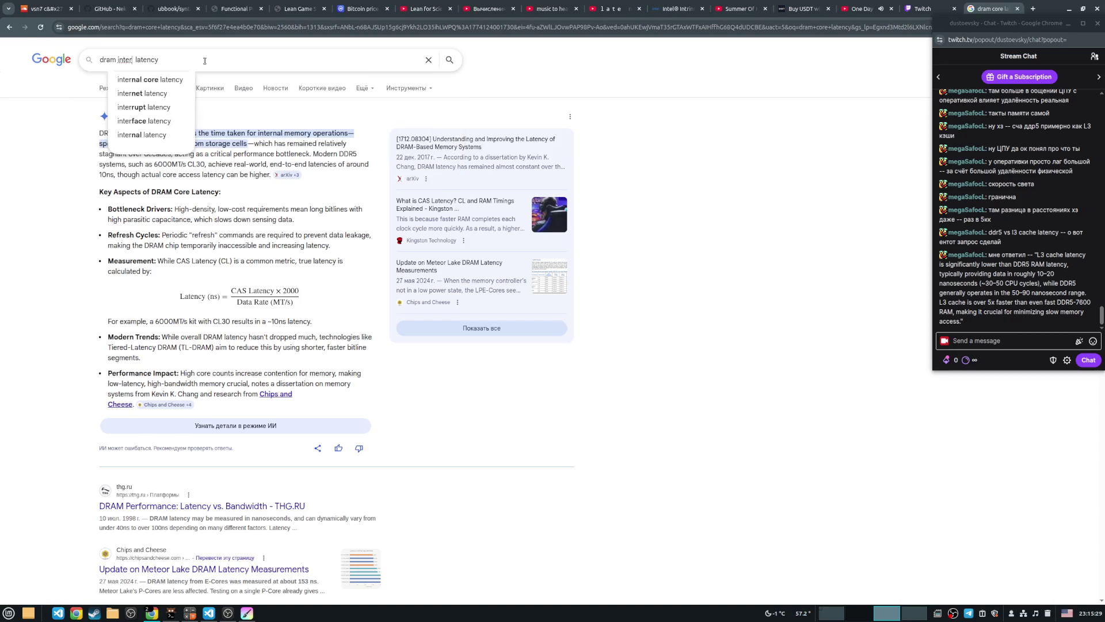
pyautogui.press('Return')
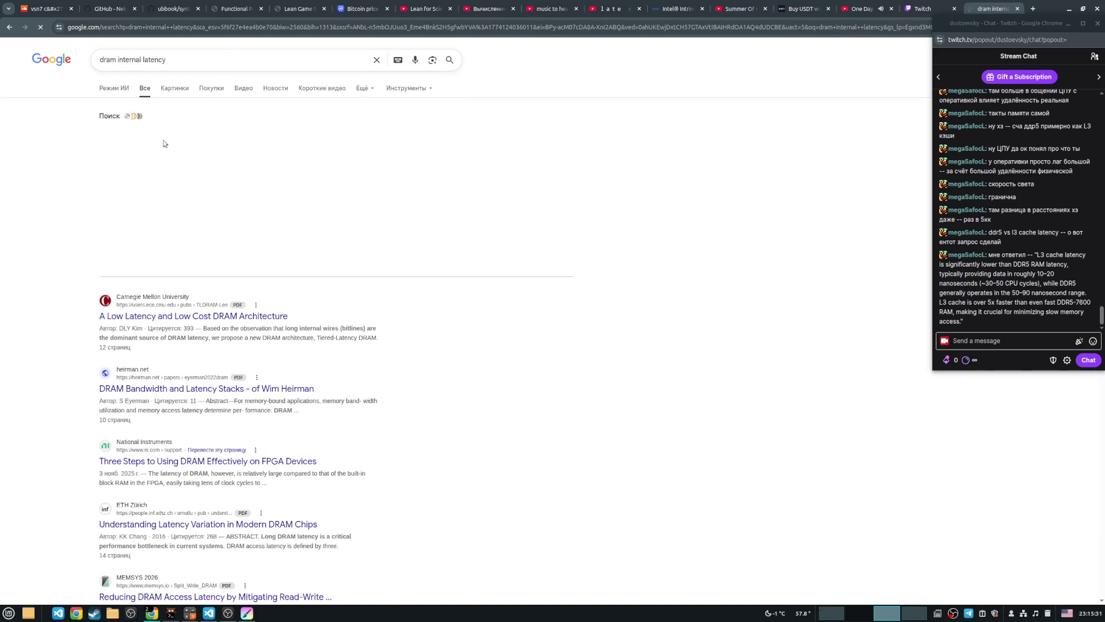
pyautogui.click(235, 256)
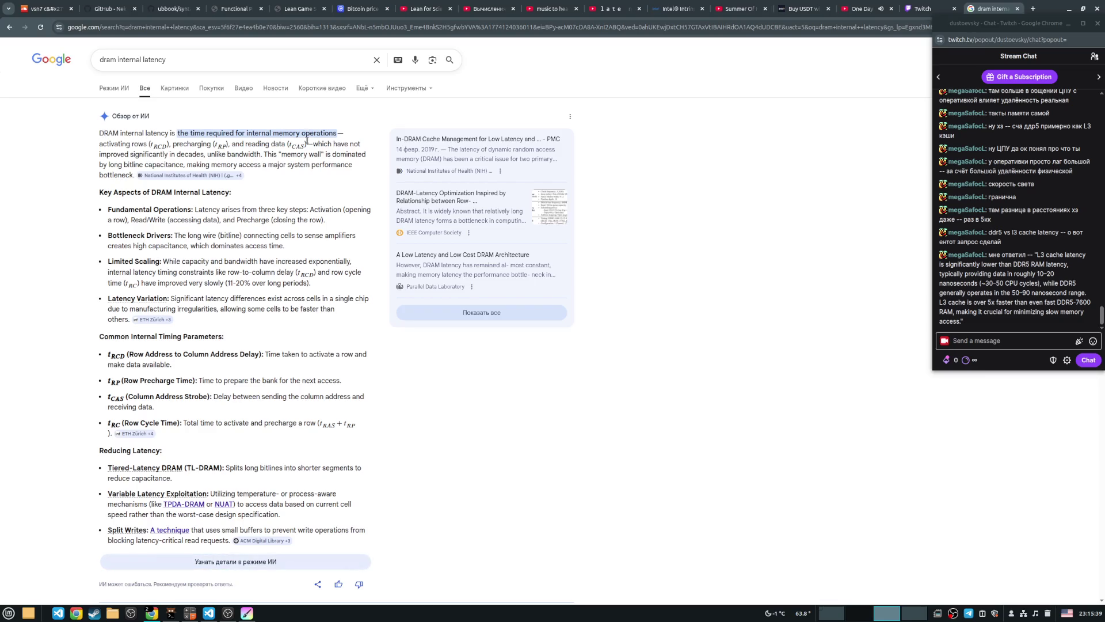
# Highlight the overview passages on latency not improving, bitlines and capacity.
pyautogui.moveTo(315, 144)
pyautogui.mouseDown()
pyautogui.moveTo(360, 145)
pyautogui.moveTo(374, 167)
pyautogui.mouseUp()
pyautogui.moveTo(110, 154); pyautogui.dragTo(258, 154)
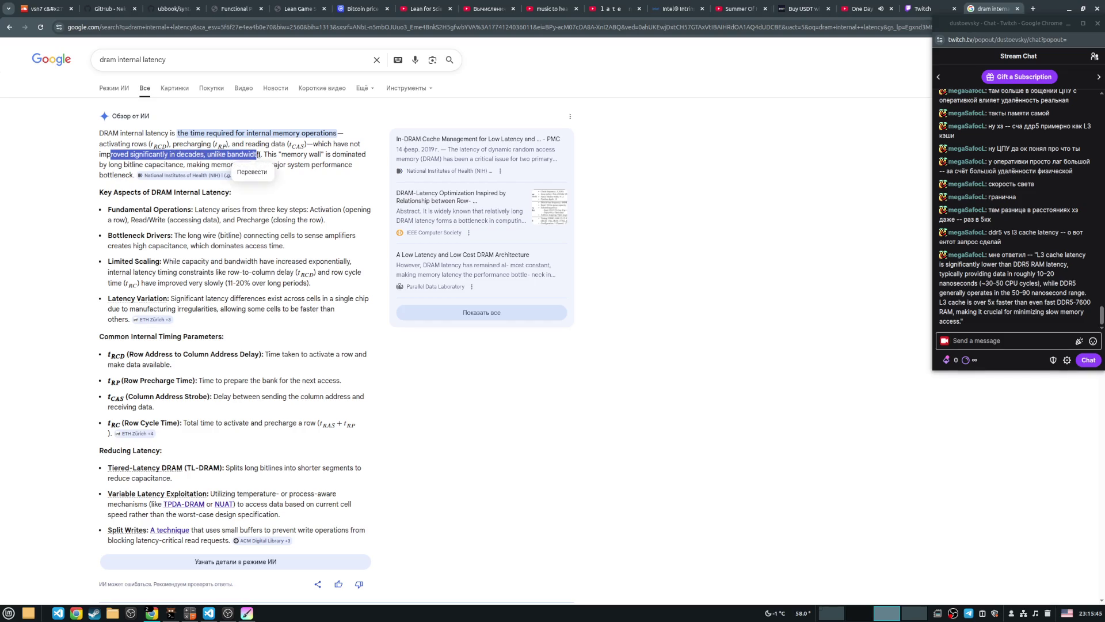
pyautogui.click(262, 154)
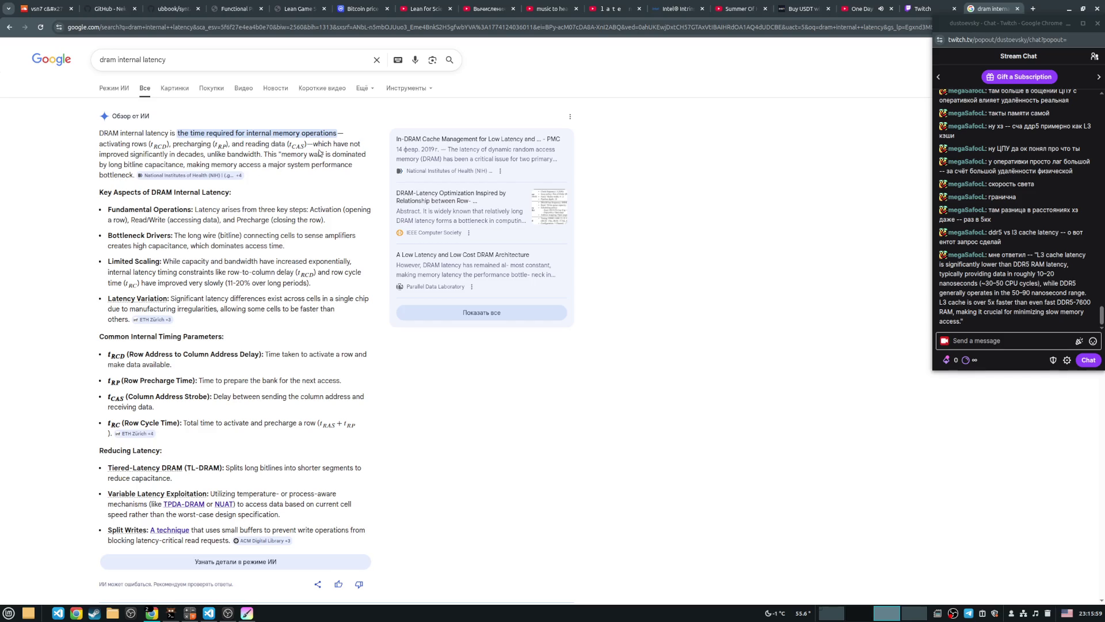
pyautogui.moveTo(207, 154); pyautogui.dragTo(261, 154)
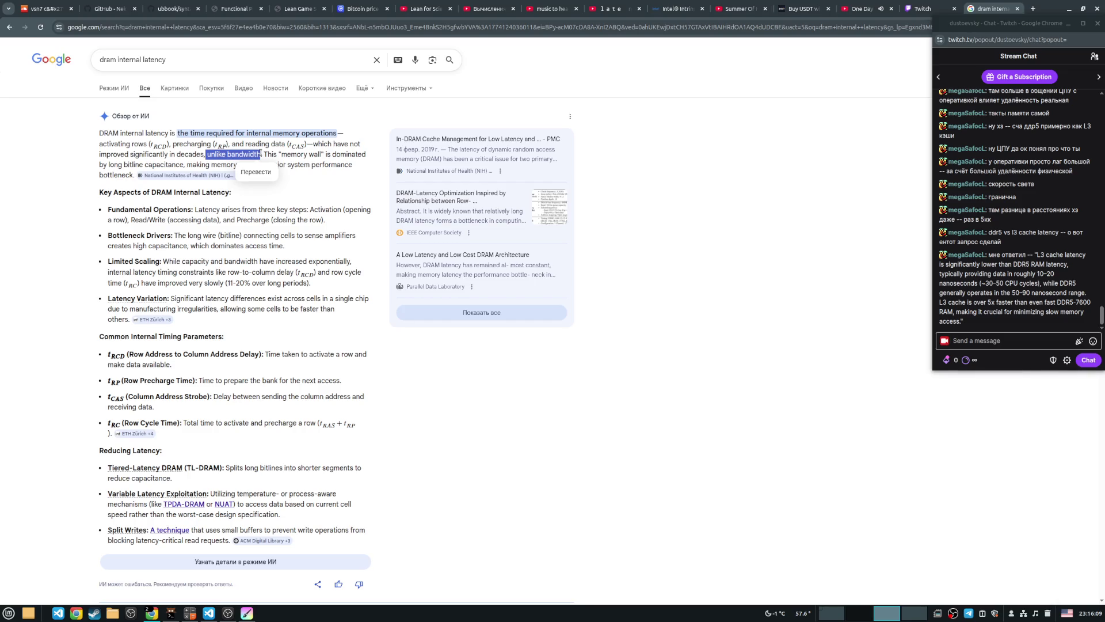
pyautogui.click(282, 149)
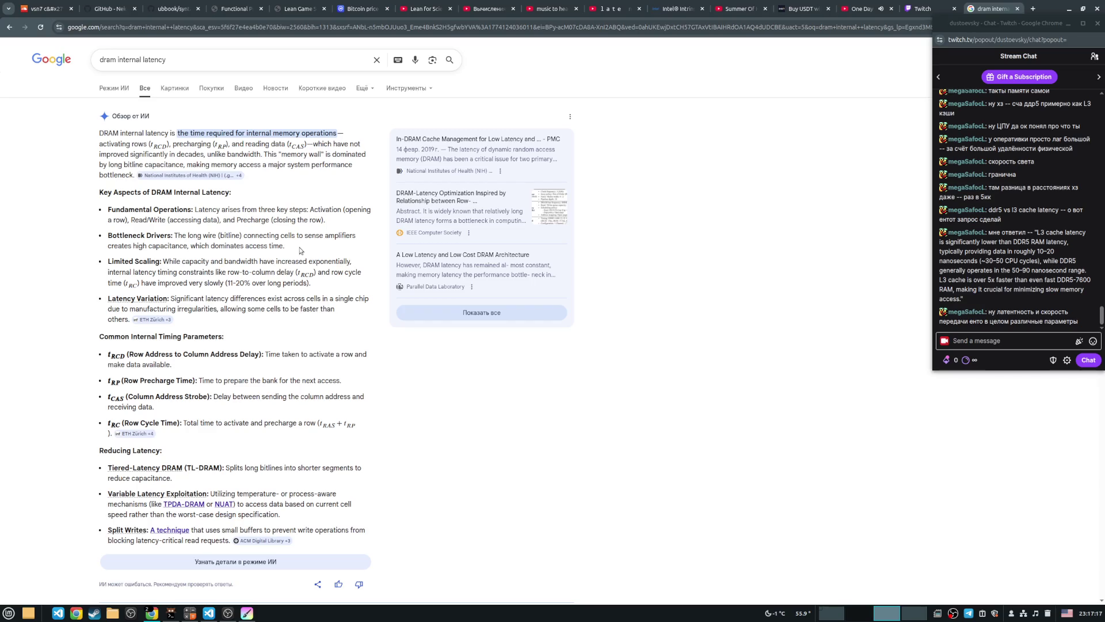
pyautogui.moveTo(175, 236); pyautogui.dragTo(279, 238)
pyautogui.click(208, 234)
pyautogui.doubleClick(190, 262)
pyautogui.click(208, 262)
# Close the search tab and return to Krita, showing the SRAM sketches.
pyautogui.click(1017, 10)
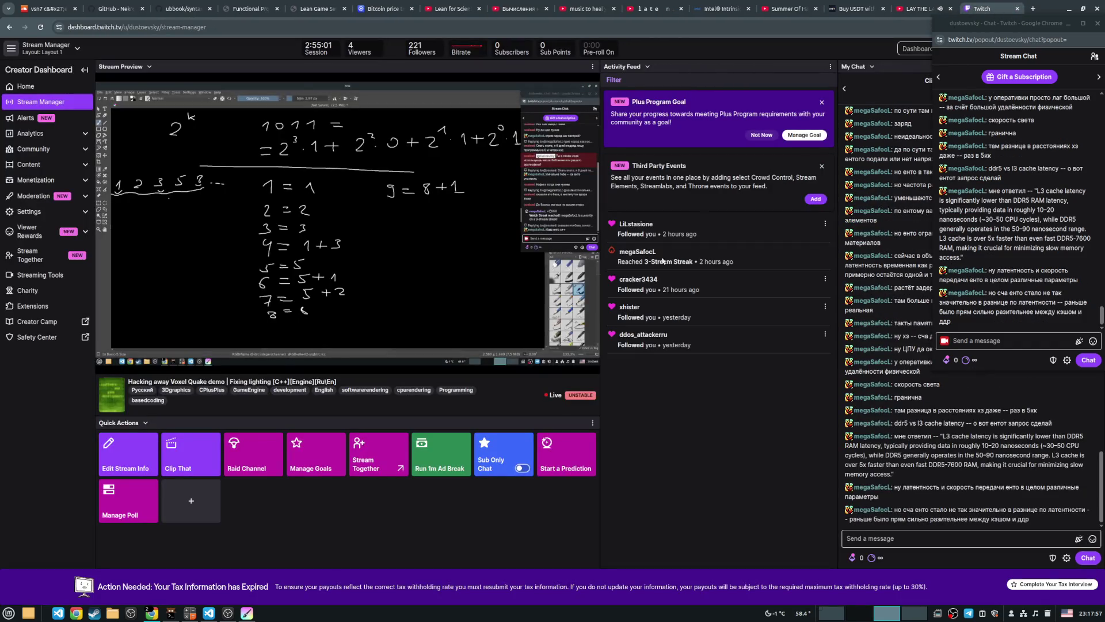
pyautogui.hotkey('alt', 'Tab')
pyautogui.moveTo(642, 308); pyautogui.dragTo(522, 388)
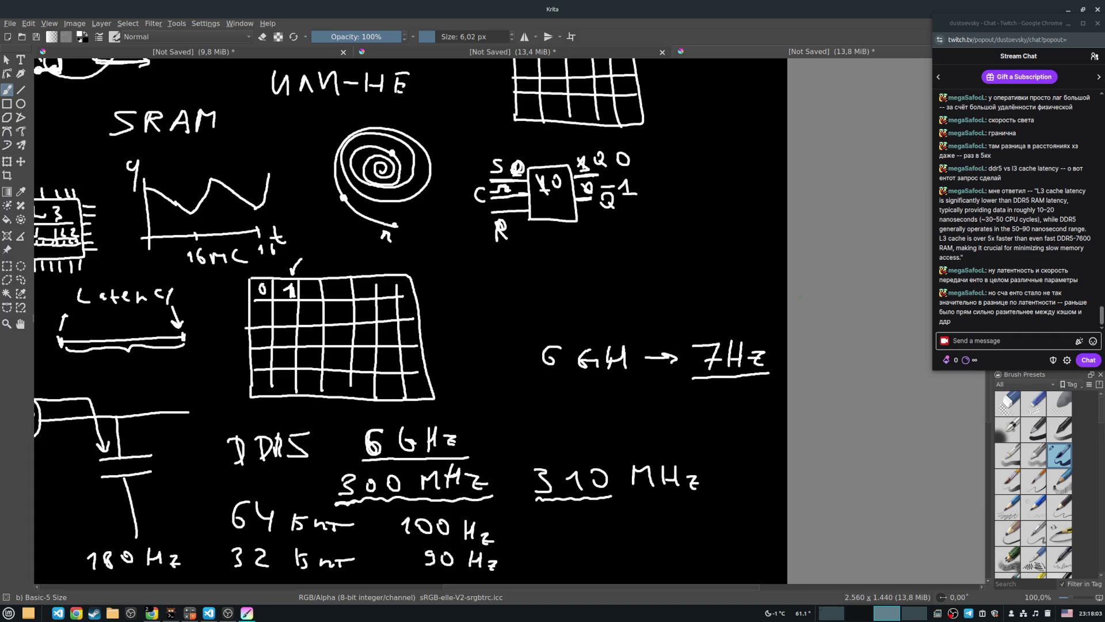
# Pan across the transistor, DRAM, L3 and DDR5 notes while checking latency figures in the chat.
pyautogui.moveTo(522, 388); pyautogui.dragTo(825, 519)
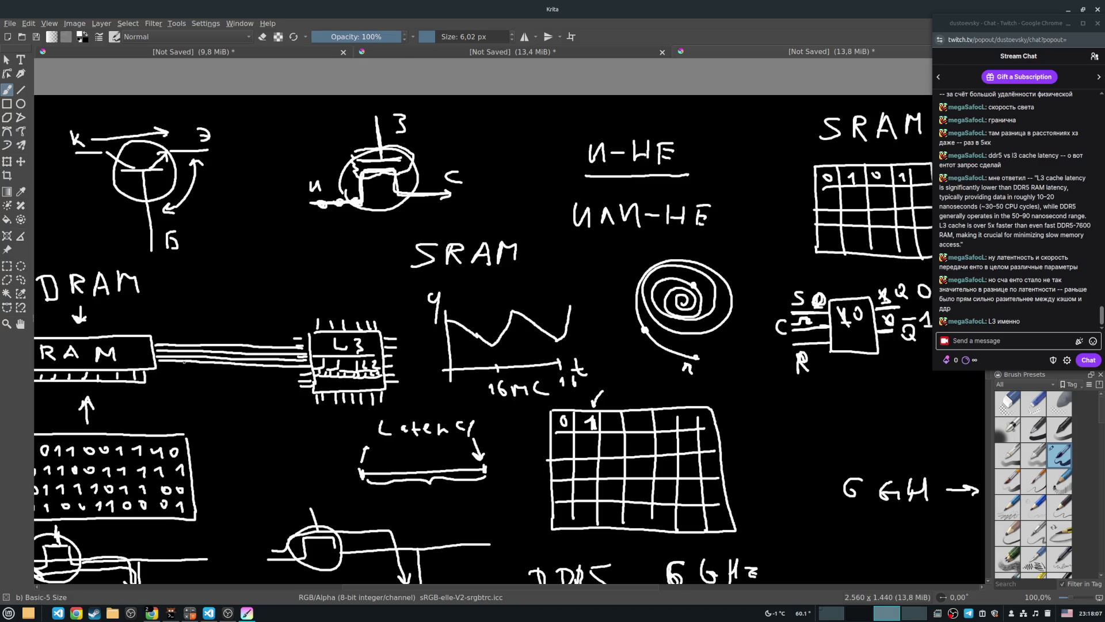
pyautogui.moveTo(220, 359); pyautogui.dragTo(279, 348)
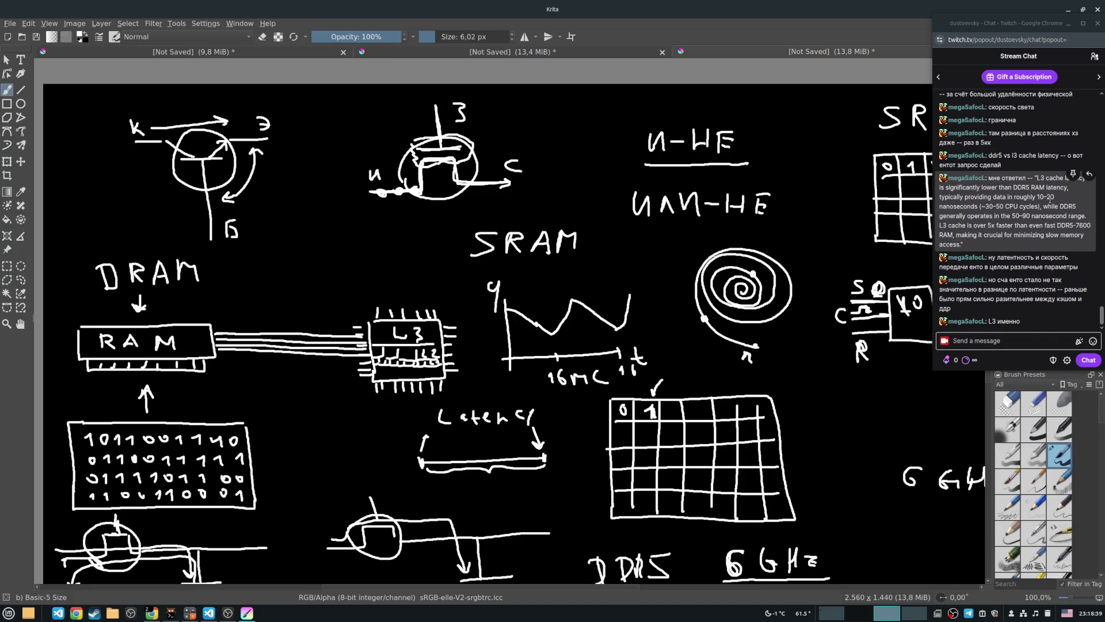
pyautogui.moveTo(1013, 216); pyautogui.dragTo(1032, 216)
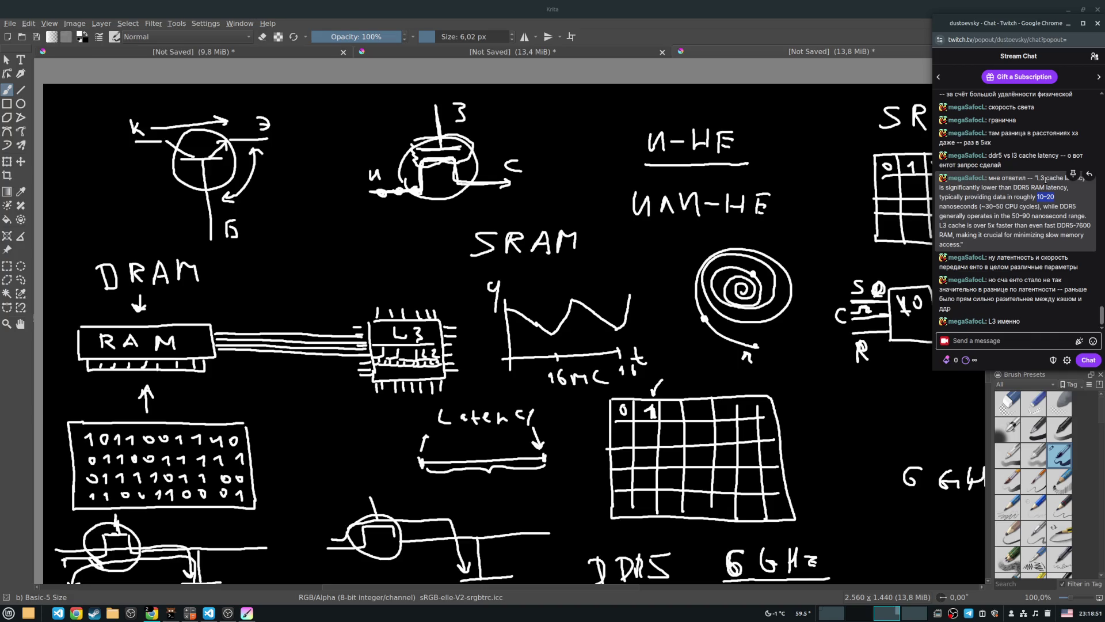
pyautogui.click(1026, 194)
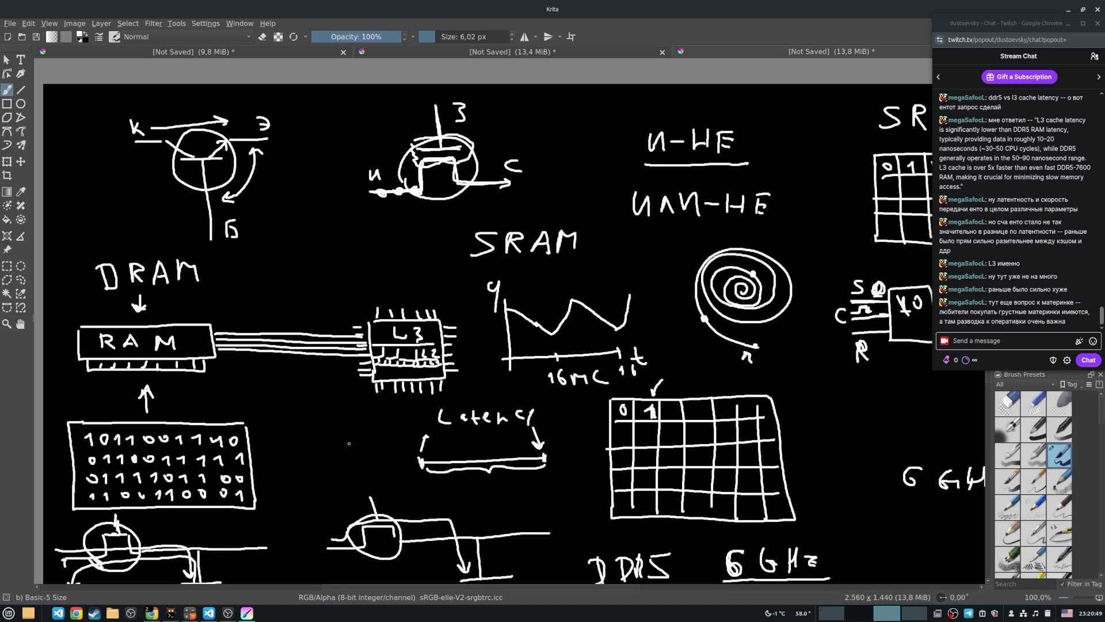
pyautogui.moveTo(452, 440)
pyautogui.mouseDown()
pyautogui.moveTo(385, 285)
pyautogui.moveTo(354, 273)
pyautogui.mouseUp()
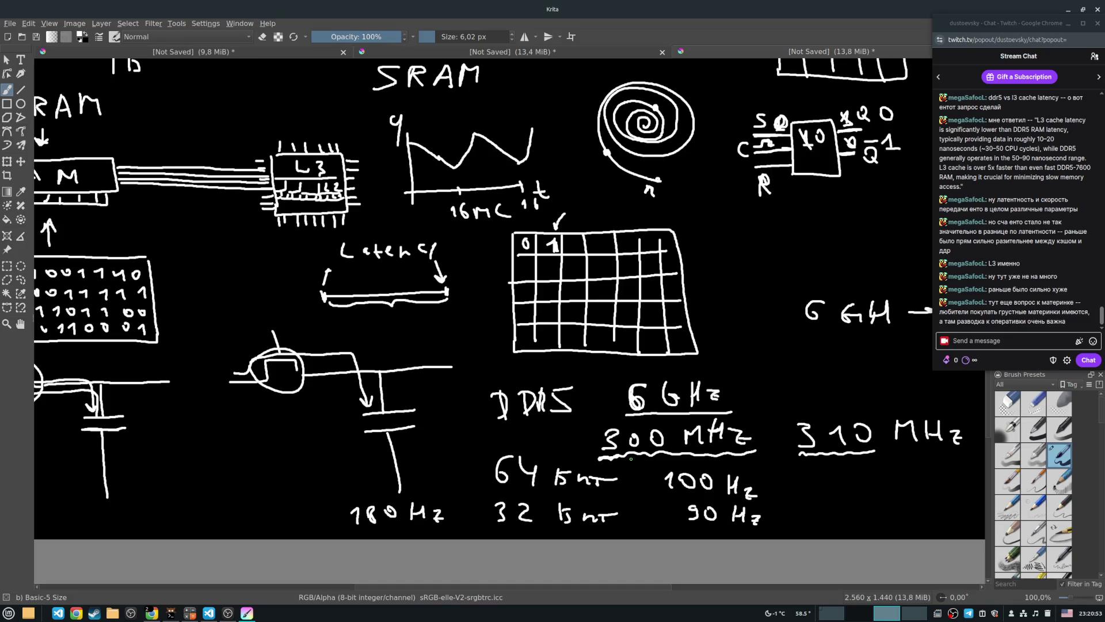
# Write a × multiplier before 300 MHz and 320 under 310 MHz.
pyautogui.moveTo(566, 431)
pyautogui.mouseDown()
pyautogui.moveTo(582, 445)
pyautogui.moveTo(534, 445)
pyautogui.moveTo(545, 432)
pyautogui.mouseUp()
pyautogui.moveTo(544, 428)
pyautogui.mouseDown()
pyautogui.moveTo(551, 435)
pyautogui.moveTo(540, 431)
pyautogui.mouseUp()
pyautogui.moveTo(800, 466)
pyautogui.mouseDown()
pyautogui.moveTo(812, 471)
pyautogui.moveTo(798, 482)
pyautogui.moveTo(841, 478)
pyautogui.mouseUp()
pyautogui.moveTo(863, 469)
pyautogui.mouseDown()
pyautogui.moveTo(851, 475)
pyautogui.moveTo(865, 464)
pyautogui.mouseUp()
pyautogui.moveTo(782, 390); pyautogui.dragTo(776, 392)
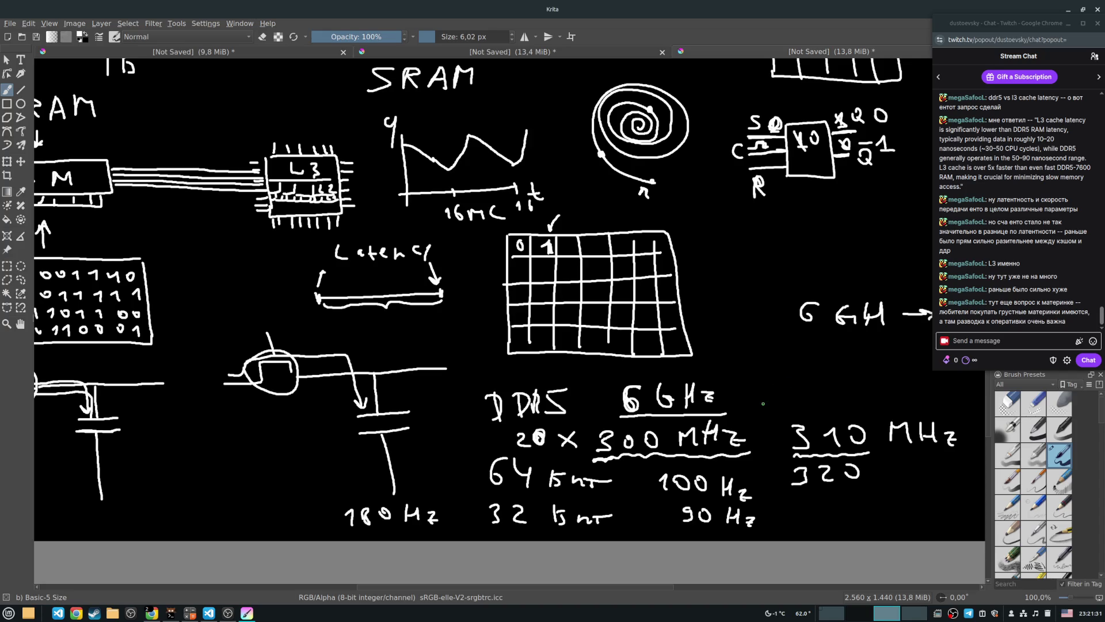
pyautogui.moveTo(551, 310)
pyautogui.mouseDown()
pyautogui.moveTo(681, 388)
pyautogui.moveTo(584, 396)
pyautogui.moveTo(514, 341)
pyautogui.mouseUp()
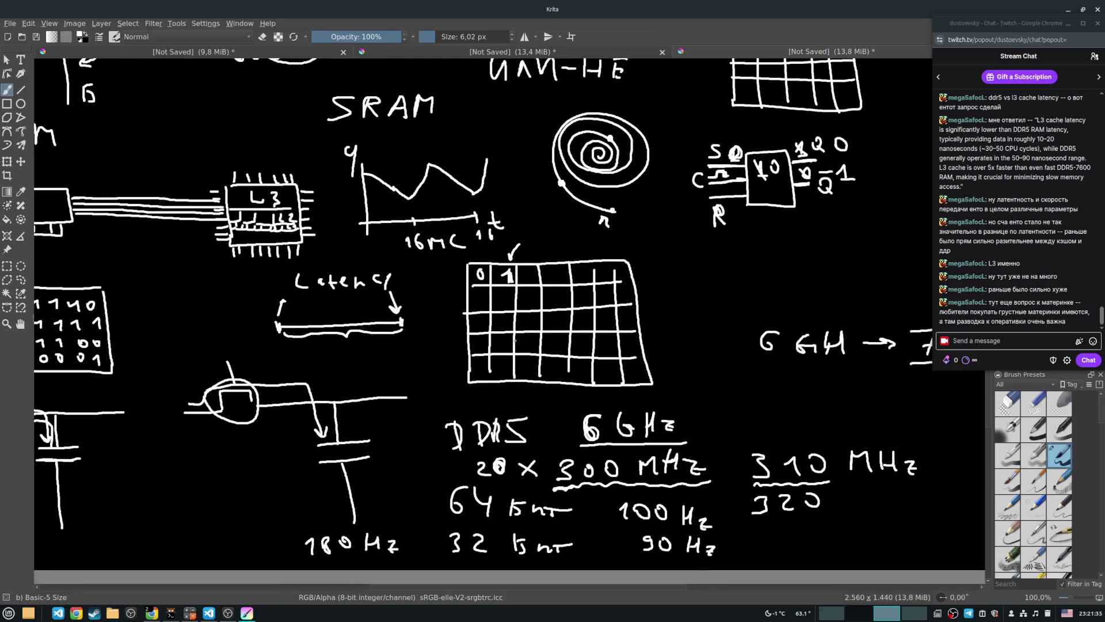
pyautogui.moveTo(677, 329)
pyautogui.mouseDown()
pyautogui.moveTo(651, 363)
pyautogui.moveTo(648, 437)
pyautogui.mouseUp()
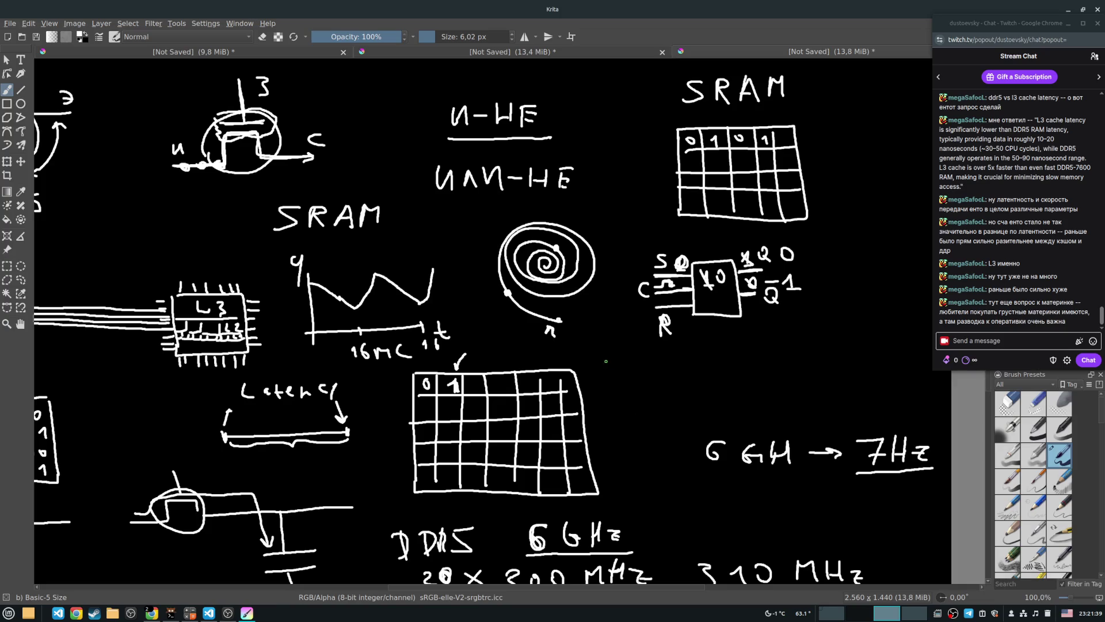
pyautogui.press('2')
pyautogui.press('1')
pyautogui.moveTo(644, 352)
pyautogui.mouseDown()
pyautogui.moveTo(576, 300)
pyautogui.moveTo(742, 332)
pyautogui.mouseUp()
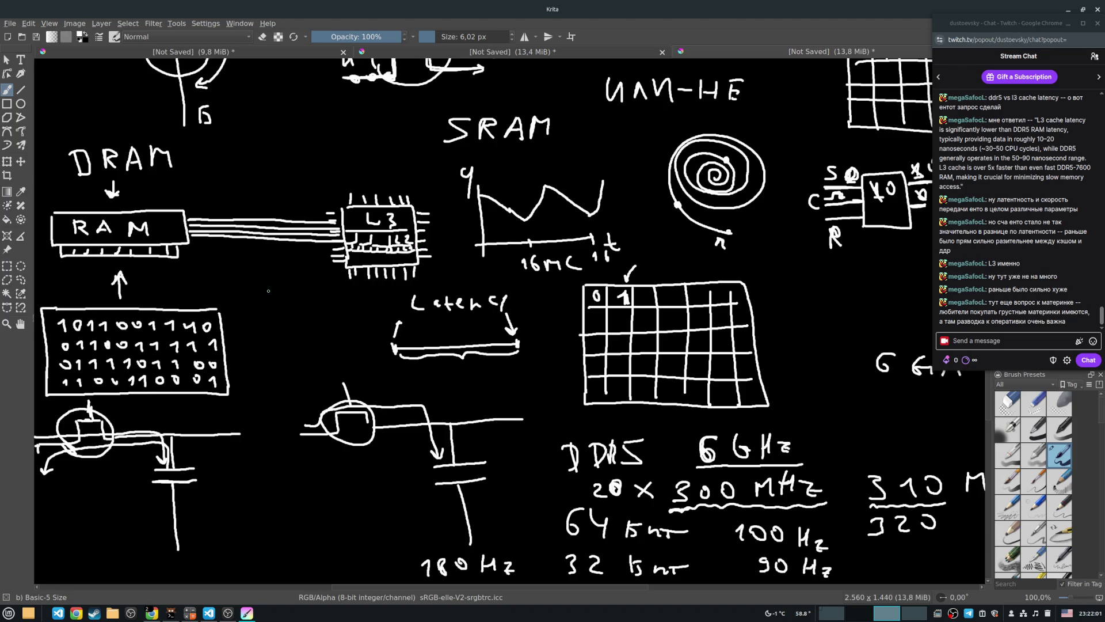
# Write L3: 40-50Hz and L2: 10-15Hz under the transistor sketches.
pyautogui.moveTo(294, 308); pyautogui.dragTo(378, 234)
pyautogui.moveTo(340, 395)
pyautogui.mouseDown()
pyautogui.moveTo(353, 414)
pyautogui.moveTo(454, 414)
pyautogui.moveTo(474, 402)
pyautogui.moveTo(512, 425)
pyautogui.mouseUp()
pyautogui.moveTo(331, 427)
pyautogui.mouseDown()
pyautogui.moveTo(331, 446)
pyautogui.moveTo(347, 448)
pyautogui.mouseUp()
pyautogui.moveTo(359, 432)
pyautogui.mouseDown()
pyautogui.moveTo(372, 447)
pyautogui.moveTo(405, 450)
pyautogui.moveTo(418, 440)
pyautogui.moveTo(471, 451)
pyautogui.moveTo(479, 439)
pyautogui.mouseUp()
pyautogui.click(384, 432)
pyautogui.click(383, 444)
pyautogui.moveTo(491, 437); pyautogui.dragTo(491, 453)
pyautogui.moveTo(491, 444)
pyautogui.mouseDown()
pyautogui.moveTo(500, 439)
pyautogui.moveTo(500, 453)
pyautogui.mouseUp()
pyautogui.moveTo(505, 442); pyautogui.dragTo(516, 454)
# Add L1: 3-5Hz below the L2 line.
pyautogui.moveTo(327, 459)
pyautogui.mouseDown()
pyautogui.moveTo(328, 480)
pyautogui.moveTo(403, 485)
pyautogui.moveTo(460, 485)
pyautogui.moveTo(467, 467)
pyautogui.mouseUp()
pyautogui.moveTo(479, 465)
pyautogui.mouseDown()
pyautogui.moveTo(478, 475)
pyautogui.moveTo(490, 473)
pyautogui.mouseUp()
pyautogui.moveTo(491, 464)
pyautogui.mouseDown()
pyautogui.moveTo(492, 482)
pyautogui.moveTo(515, 475)
pyautogui.mouseUp()
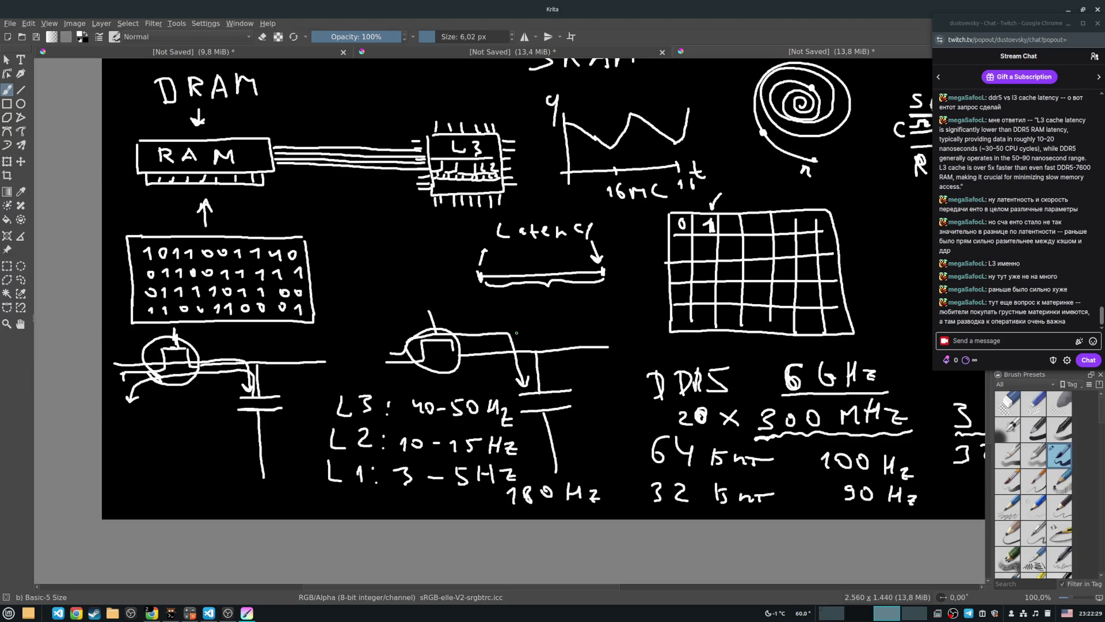
# Pan to the SRAM grid and flip-flop notes and add a mark between И- and НЕ.
pyautogui.scroll(-2, 470, 284)
pyautogui.scroll(2, 340, 468)
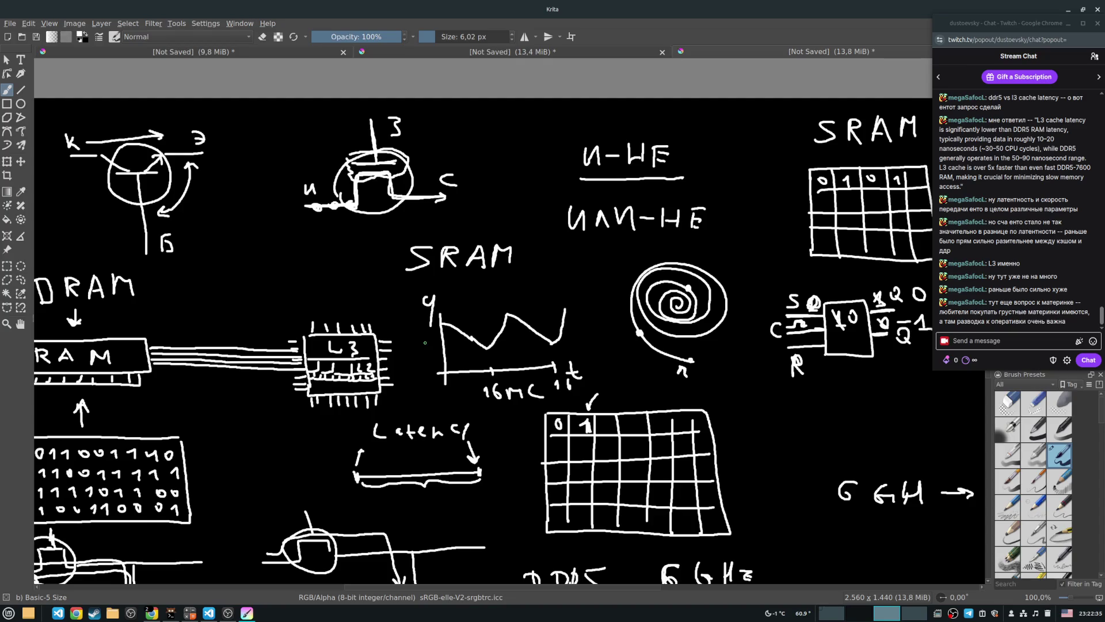
pyautogui.scroll(-2, 557, 377)
pyautogui.scroll(2, 639, 251)
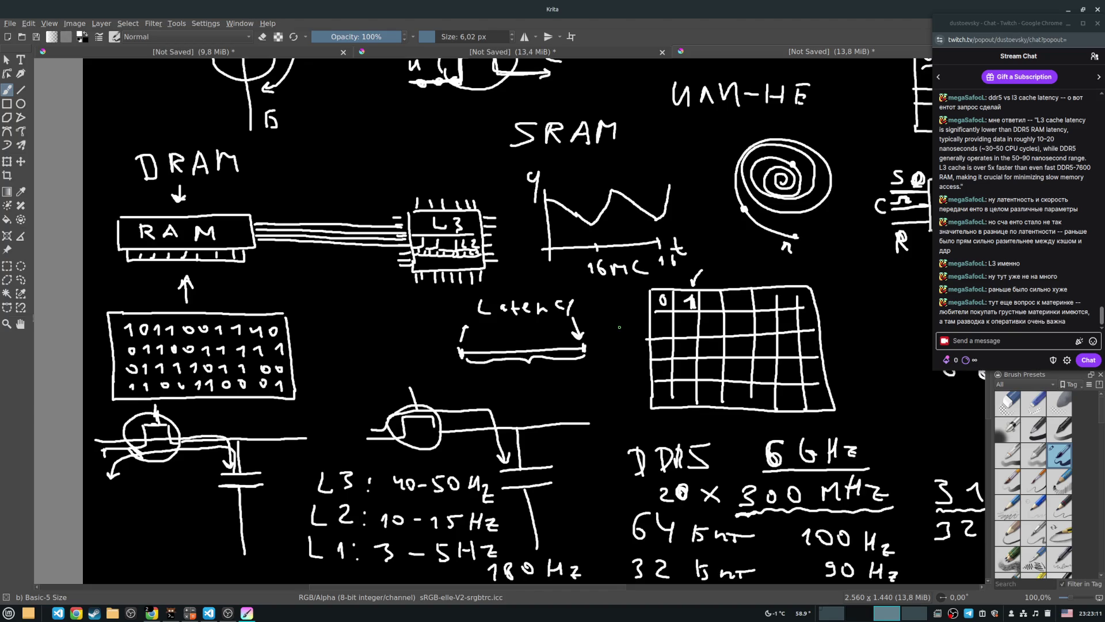
pyautogui.moveTo(588, 280)
pyautogui.mouseDown()
pyautogui.moveTo(509, 299)
pyautogui.moveTo(524, 443)
pyautogui.moveTo(538, 458)
pyautogui.moveTo(469, 396)
pyautogui.moveTo(427, 267)
pyautogui.moveTo(547, 272)
pyautogui.mouseUp()
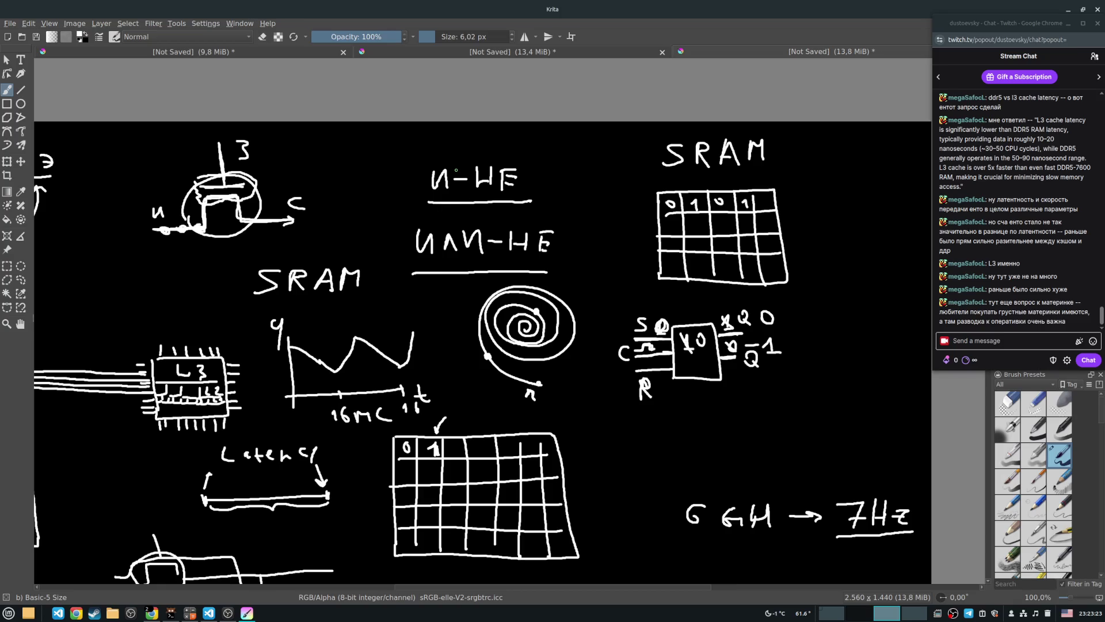
pyautogui.moveTo(473, 167)
pyautogui.mouseDown()
pyautogui.moveTo(473, 190)
pyautogui.moveTo(492, 197)
pyautogui.mouseUp()
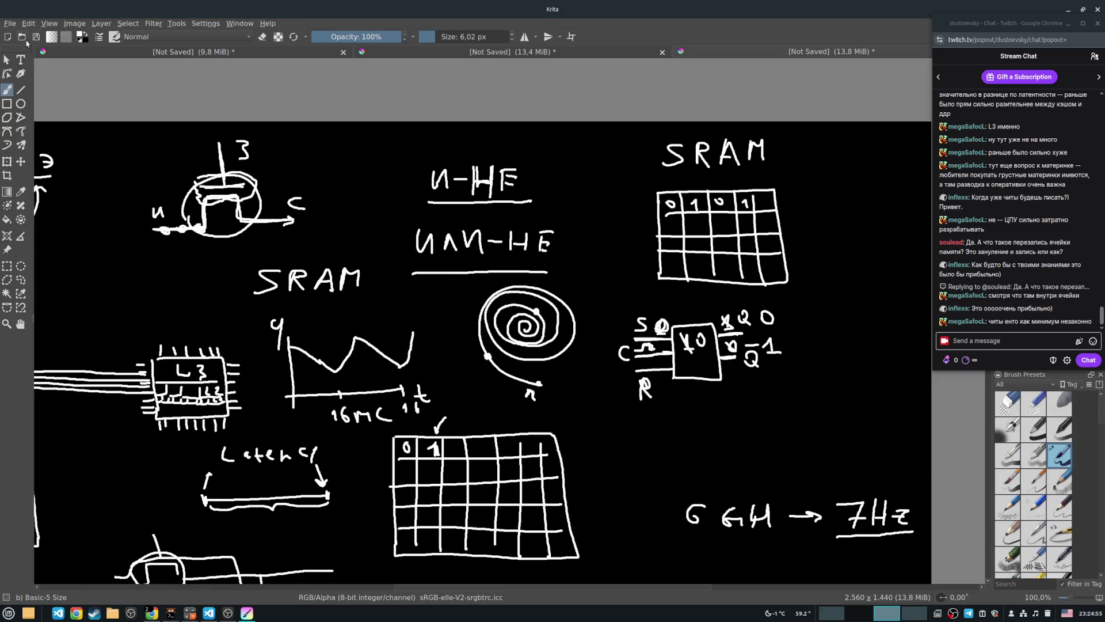
# Open the File menu to begin a new document.
pyautogui.click(10, 23)
# Create a 2560 × 1440 RGB/Alpha black canvas, zoom out, and draw the capacitor's first lead.
pyautogui.click(20, 30)
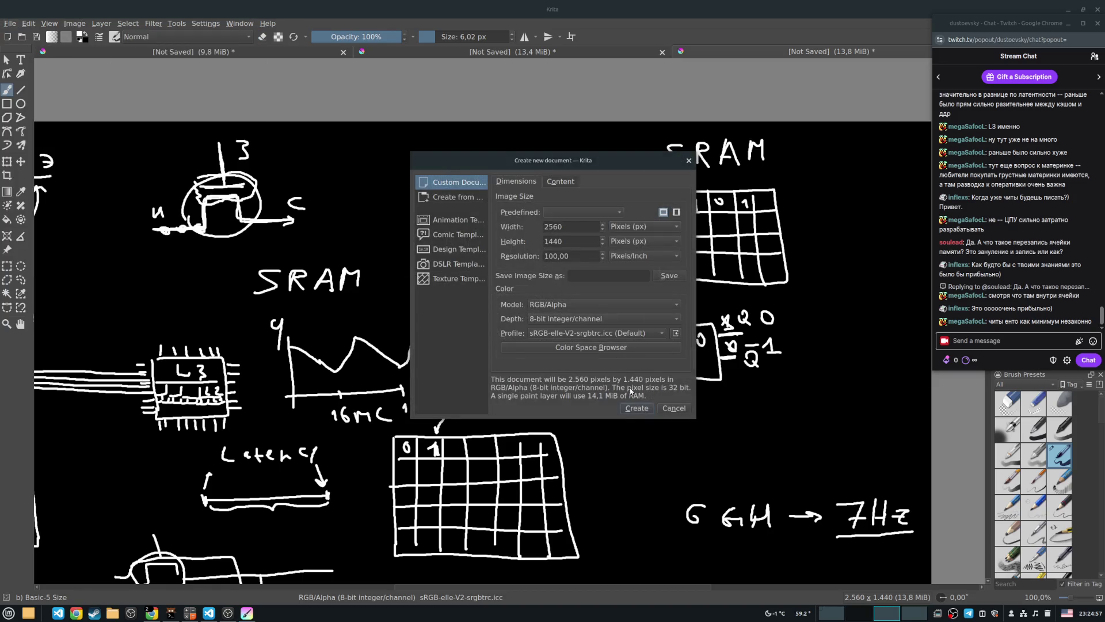
pyautogui.click(636, 408)
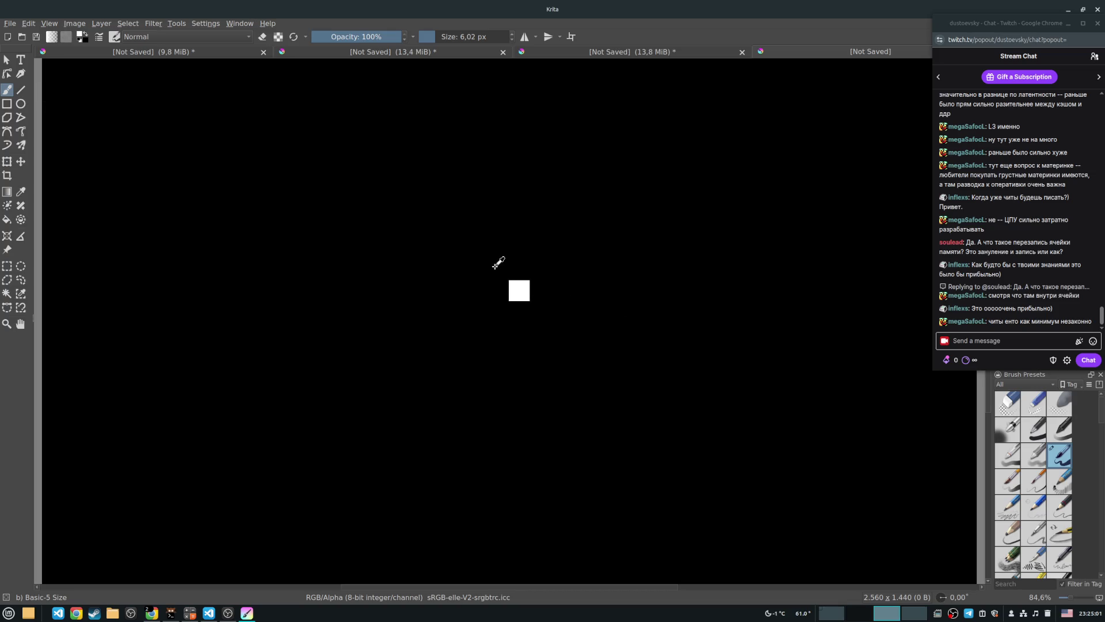
pyautogui.scroll(-1, 463, 269)
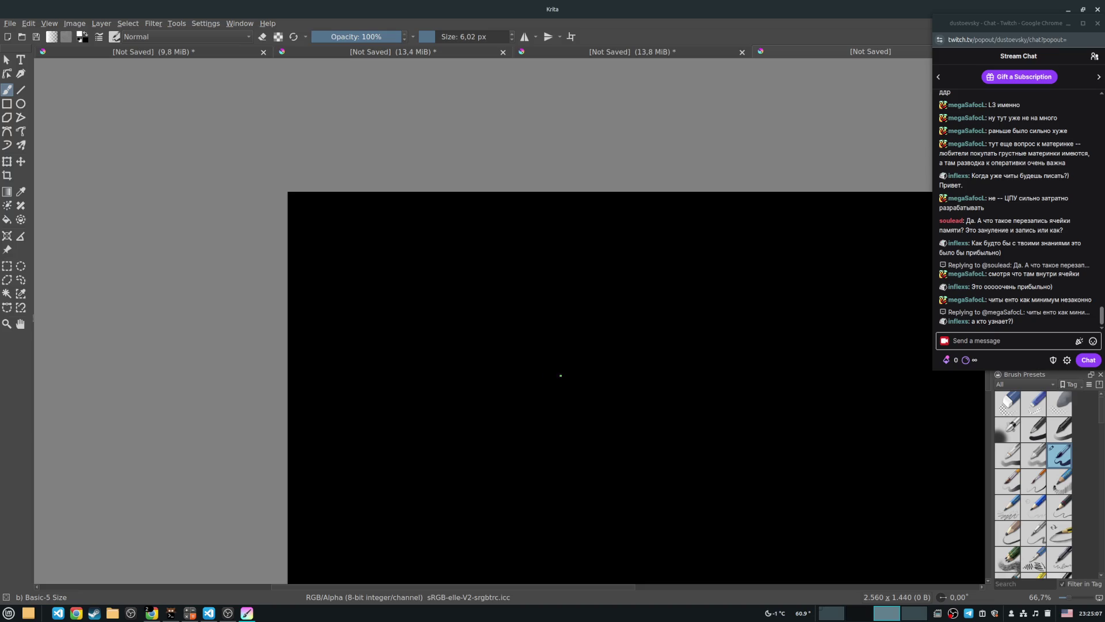
pyautogui.moveTo(560, 348)
pyautogui.mouseDown()
pyautogui.moveTo(561, 380)
pyautogui.moveTo(593, 381)
pyautogui.mouseUp()
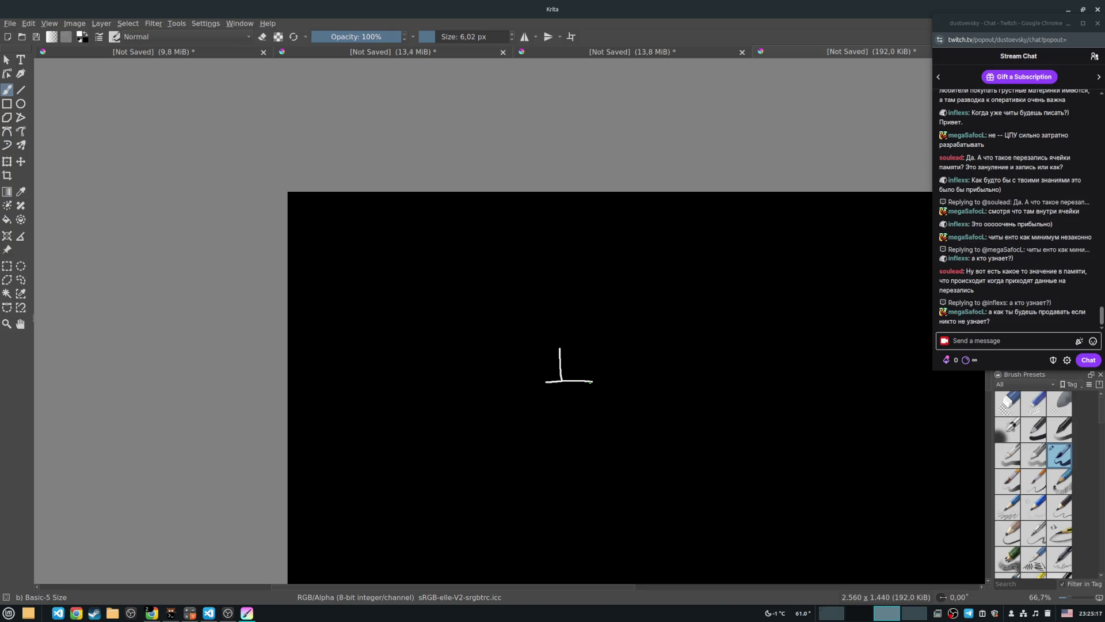
# Draw the capacitor's second plate, the wire running left, and the circled transistor symbol.
pyautogui.moveTo(545, 393)
pyautogui.mouseDown()
pyautogui.moveTo(591, 392)
pyautogui.moveTo(565, 428)
pyautogui.mouseUp()
pyautogui.moveTo(558, 348)
pyautogui.mouseDown()
pyautogui.moveTo(515, 349)
pyautogui.moveTo(478, 331)
pyautogui.moveTo(477, 352)
pyautogui.moveTo(435, 353)
pyautogui.mouseUp()
pyautogui.moveTo(498, 294)
pyautogui.mouseDown()
pyautogui.moveTo(497, 319)
pyautogui.moveTo(512, 319)
pyautogui.mouseUp()
pyautogui.moveTo(464, 352)
pyautogui.mouseDown()
pyautogui.moveTo(517, 313)
pyautogui.moveTo(460, 348)
pyautogui.mouseUp()
# Label the capacitor 0 and the left wire 1, trace the wire, then cross out the 0 and write 1.
pyautogui.moveTo(572, 369); pyautogui.dragTo(577, 366)
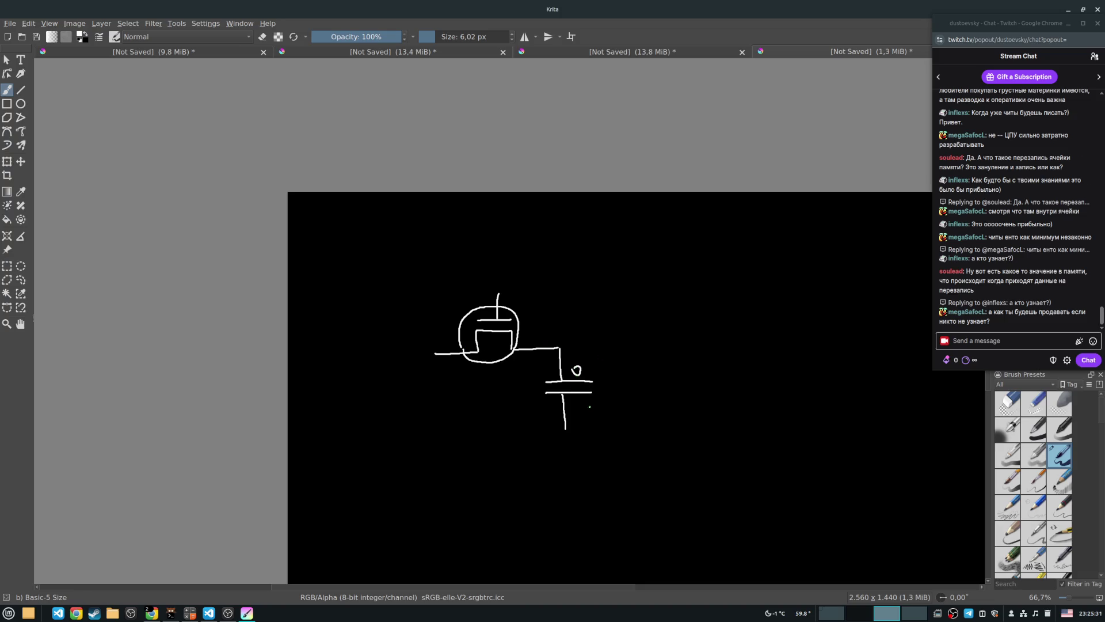
pyautogui.moveTo(427, 336); pyautogui.dragTo(443, 354)
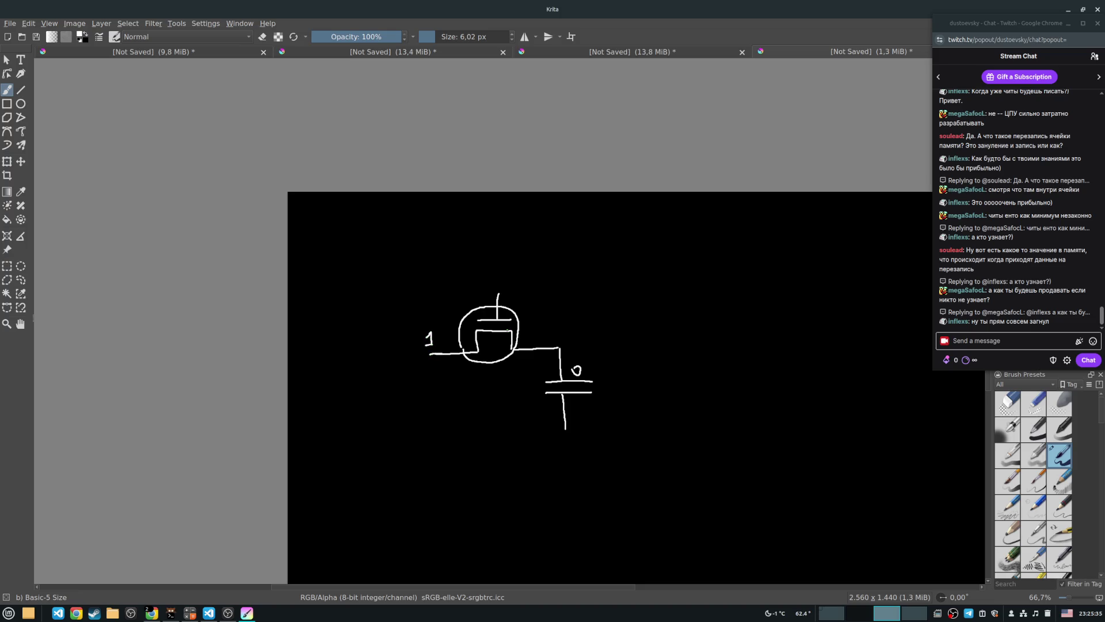
pyautogui.moveTo(442, 349)
pyautogui.mouseDown()
pyautogui.moveTo(473, 338)
pyautogui.moveTo(527, 341)
pyautogui.moveTo(563, 362)
pyautogui.mouseUp()
pyautogui.moveTo(571, 363); pyautogui.dragTo(599, 375)
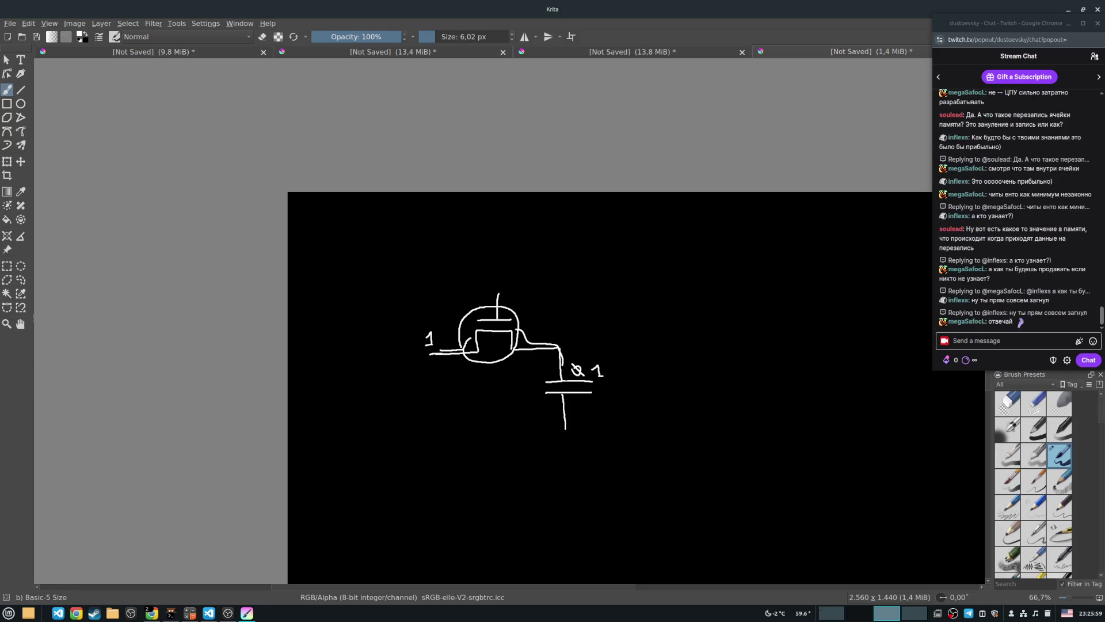
# Write a 0 below the left 1 and retrace the wire from the capacitor back to it.
pyautogui.moveTo(580, 386); pyautogui.dragTo(620, 335)
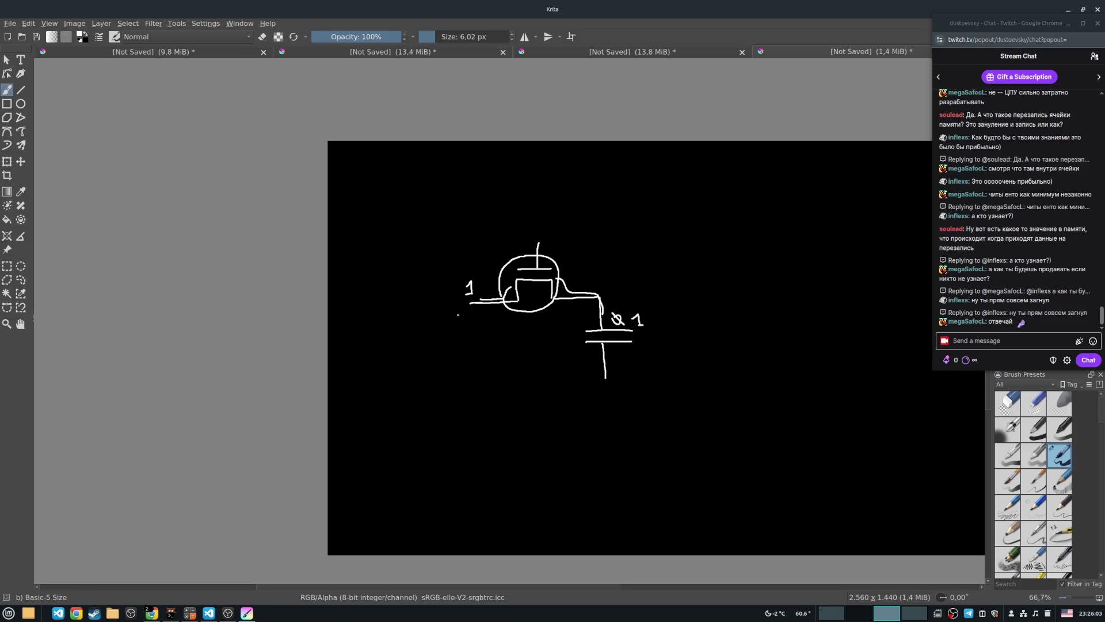
pyautogui.moveTo(462, 316); pyautogui.dragTo(460, 314)
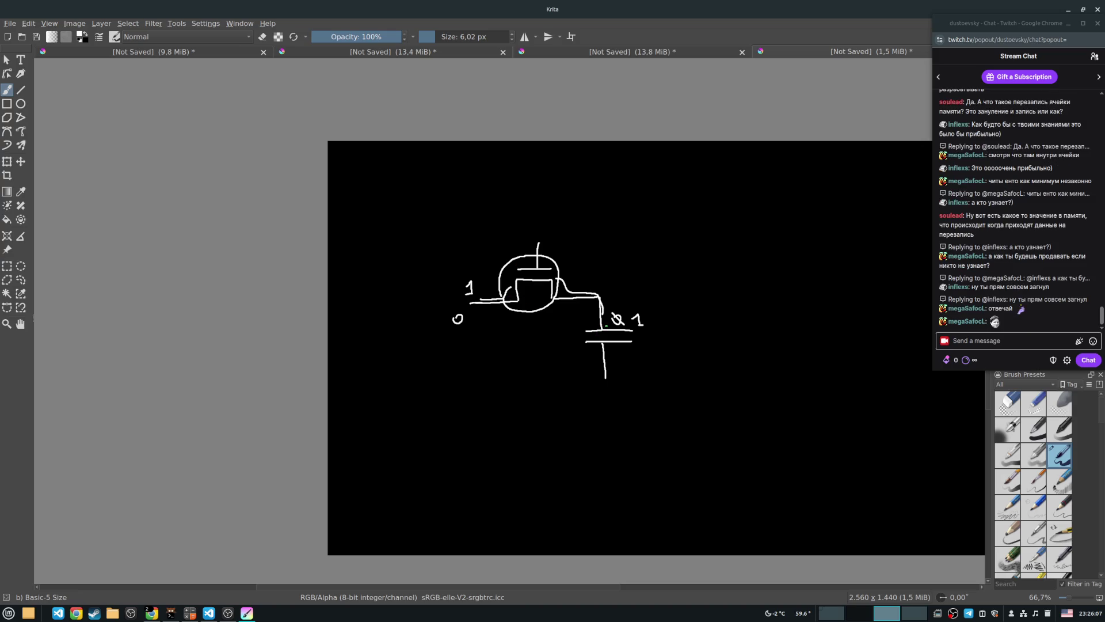
pyautogui.moveTo(606, 322)
pyautogui.mouseDown()
pyautogui.moveTo(602, 291)
pyautogui.moveTo(556, 279)
pyautogui.moveTo(472, 295)
pyautogui.mouseUp()
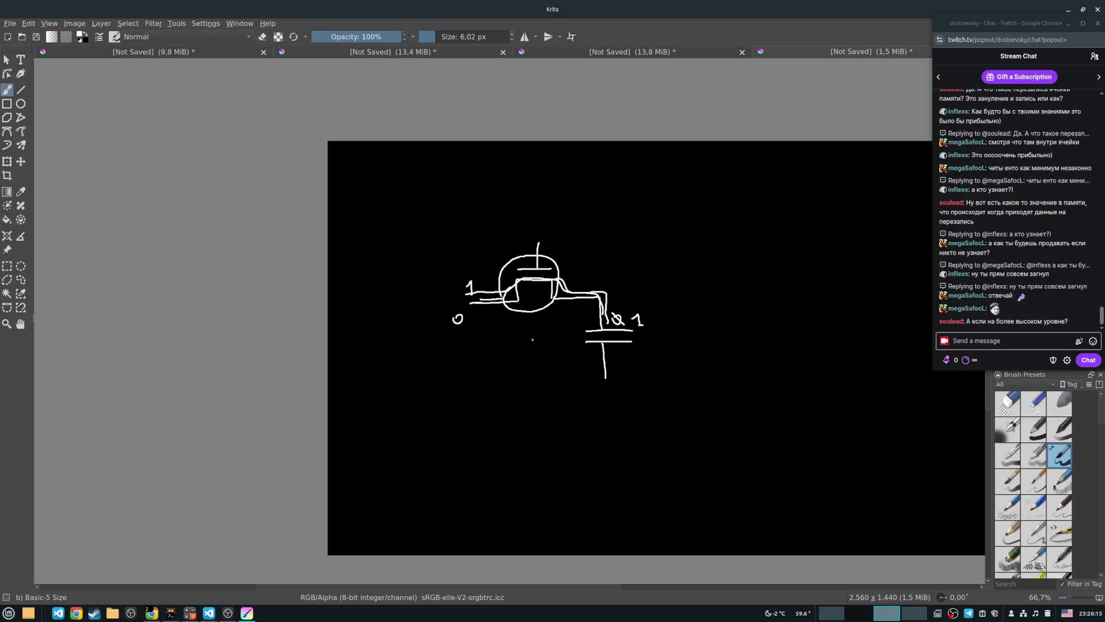
# Pan the canvas around to reposition the finished transistor-capacitor sketch in view.
pyautogui.moveTo(504, 339); pyautogui.dragTo(391, 384)
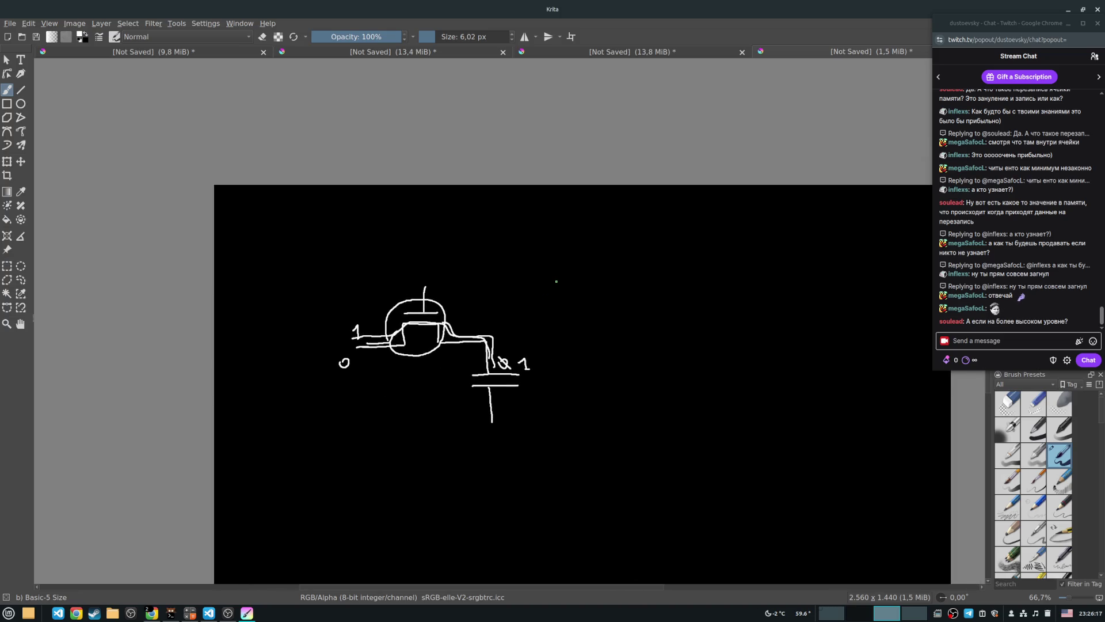
pyautogui.moveTo(546, 284); pyautogui.dragTo(476, 314)
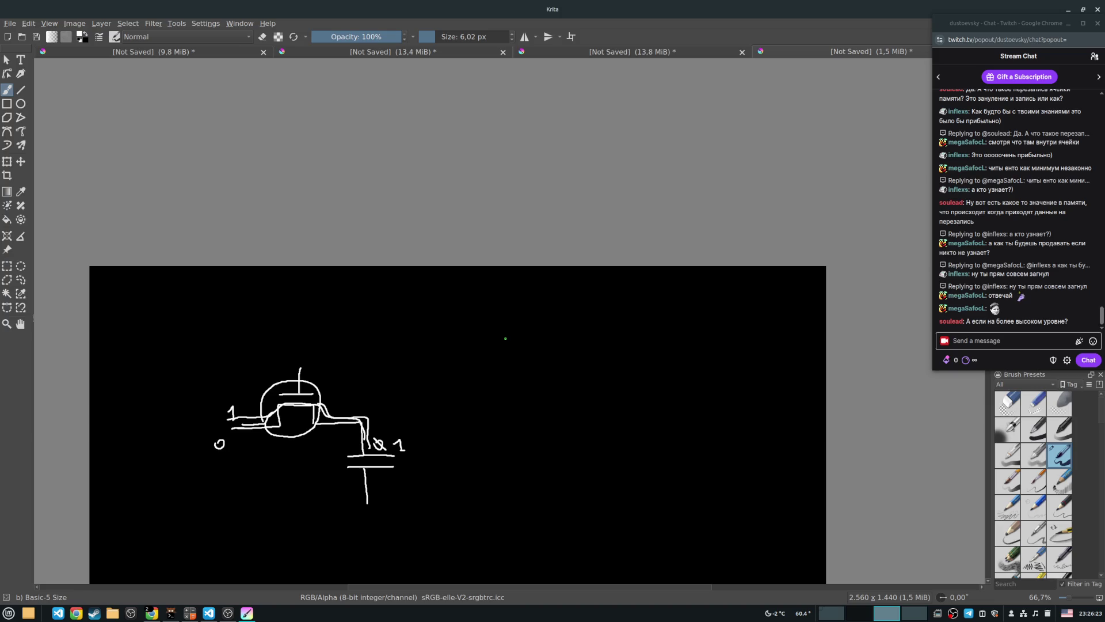
pyautogui.moveTo(505, 339)
pyautogui.mouseDown()
pyautogui.moveTo(476, 338)
pyautogui.moveTo(416, 296)
pyautogui.mouseUp()
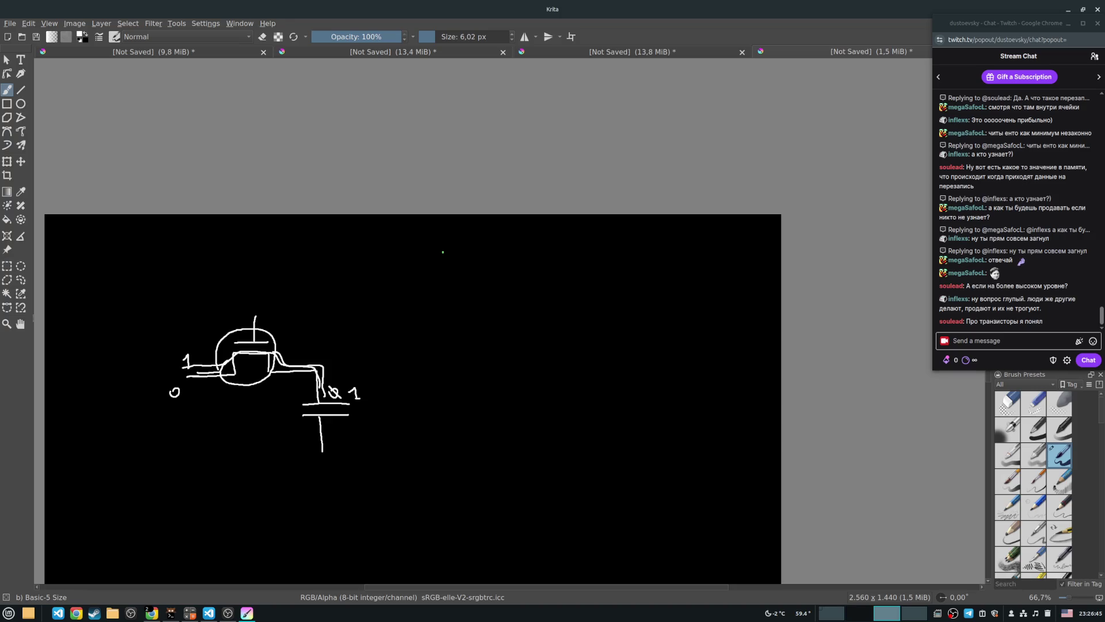
pyautogui.moveTo(441, 254); pyautogui.dragTo(489, 285)
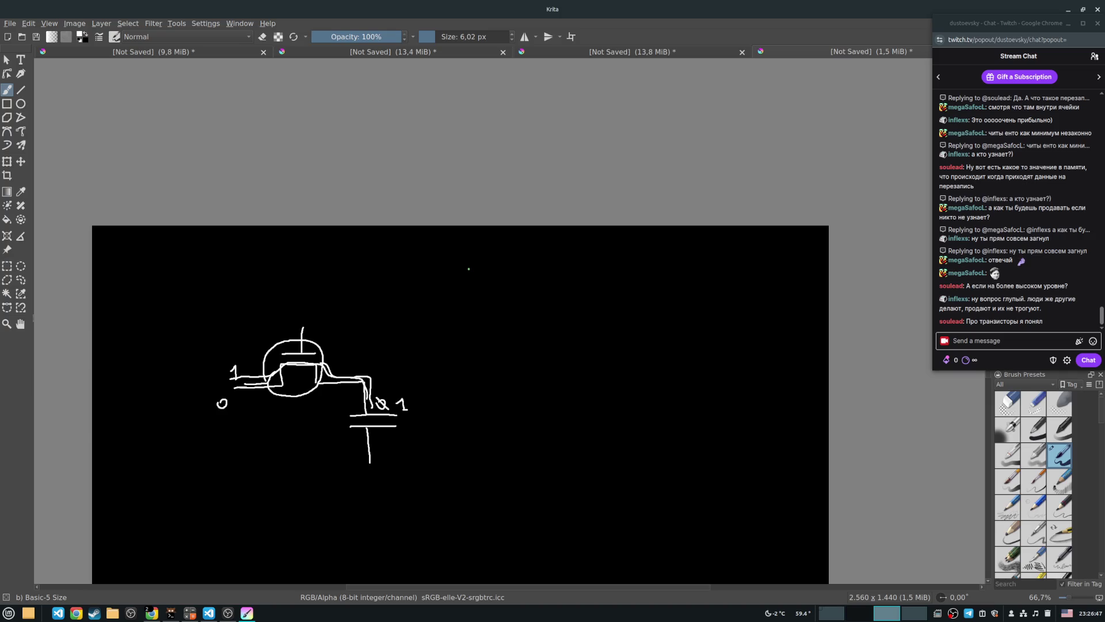